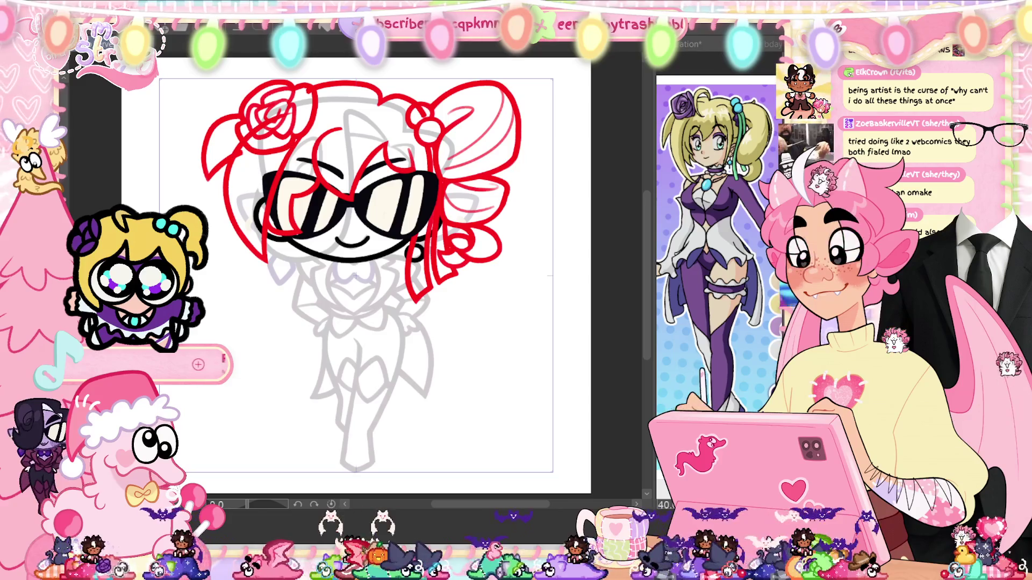
Step: Zoom in on the face and draw the left red collar curve below the glasses
scroll(323, 287, up, 2)
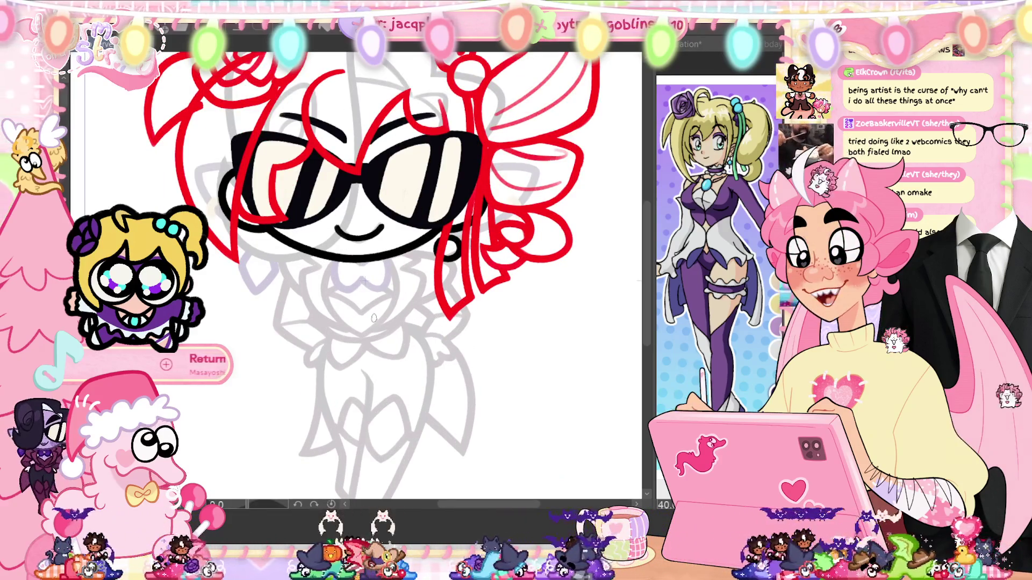
scroll(334, 316, up, 1)
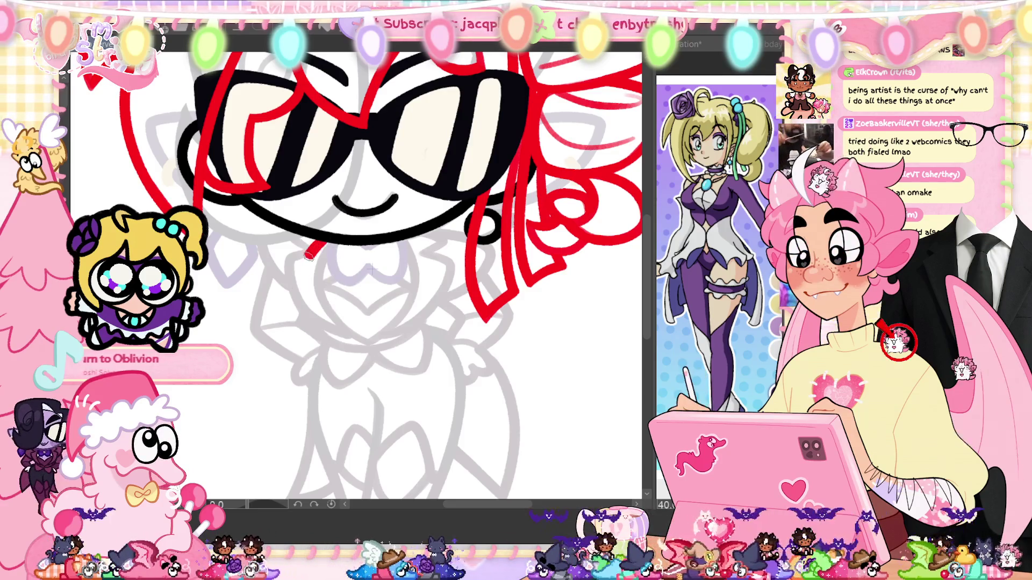
drag(322, 242, 318, 330)
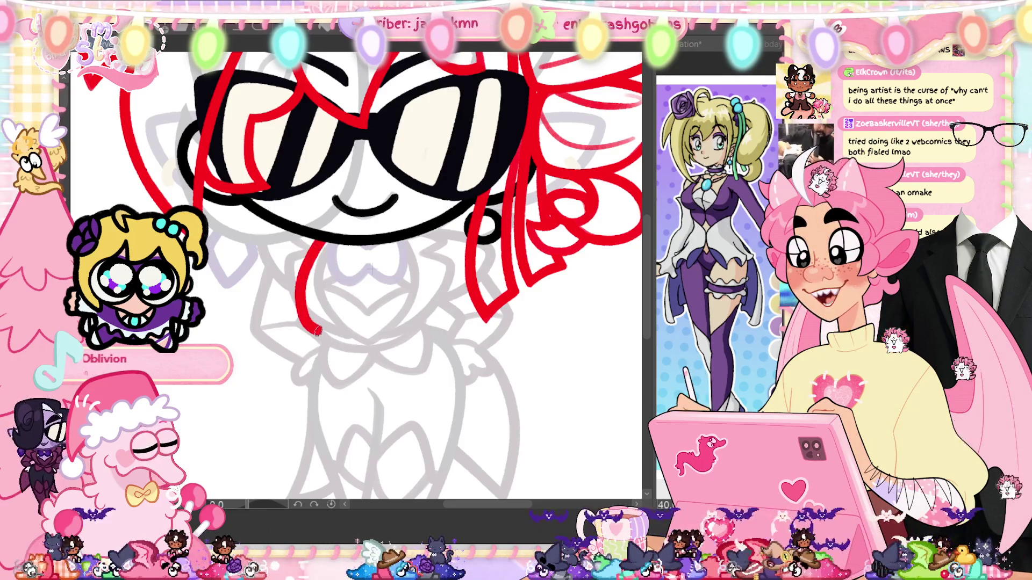
key(ctrl+z)
drag(311, 247, 329, 325)
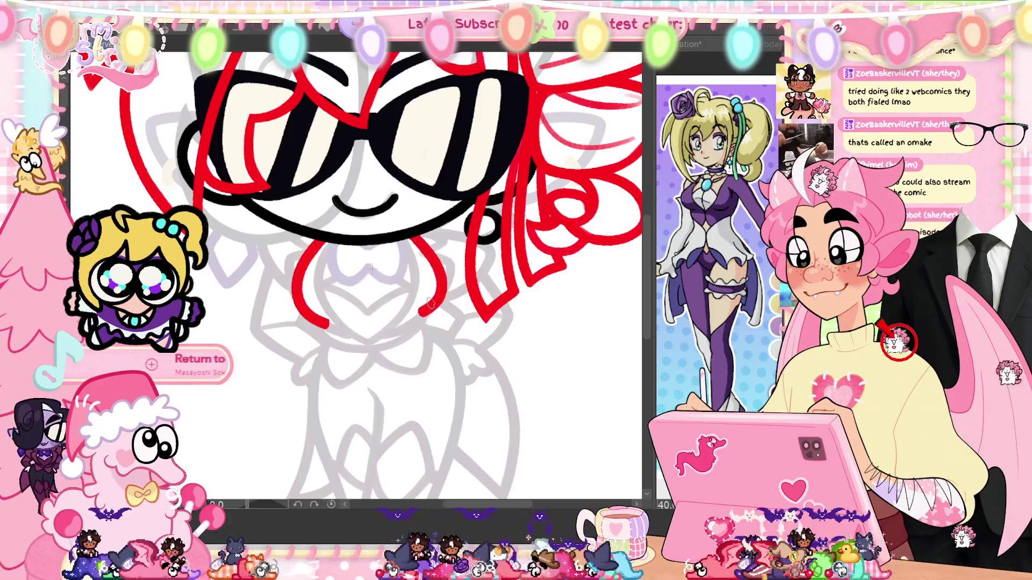
Step: Draw the matching right red collar curve down from below the glasses
drag(415, 246, 417, 325)
key(ctrl+z)
drag(415, 246, 417, 324)
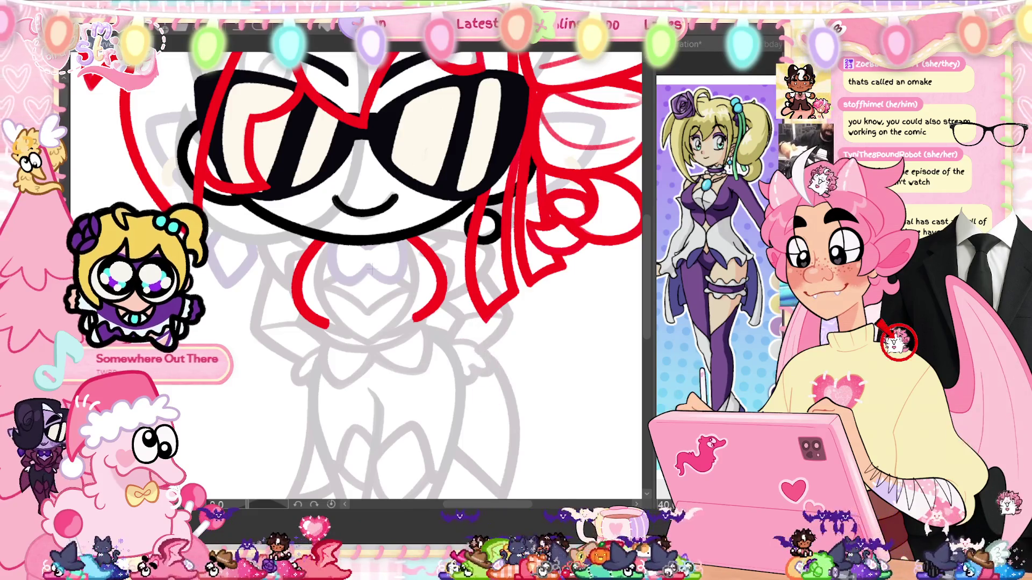
Step: Draw a small red oval ring beneath the chin
mouse_move(365, 262)
mouse_down()
mouse_move(392, 293)
mouse_move(361, 252)
mouse_up()
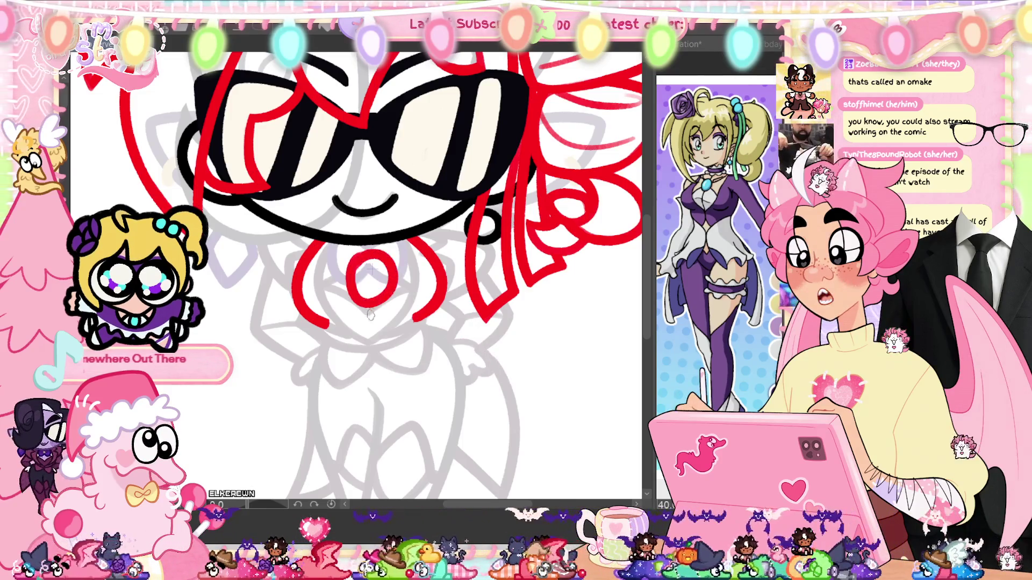
drag(373, 307, 384, 261)
key(ctrl+z)
drag(376, 306, 388, 261)
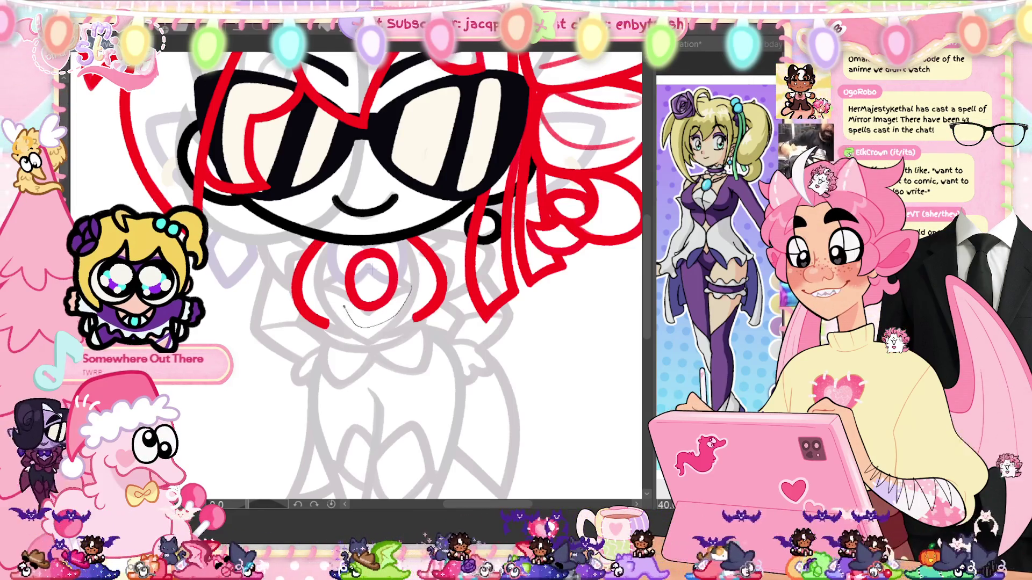
Step: Lasso the oval and transform it to sit centred between the collar curves
drag(405, 258, 403, 250)
key(ctrl+t)
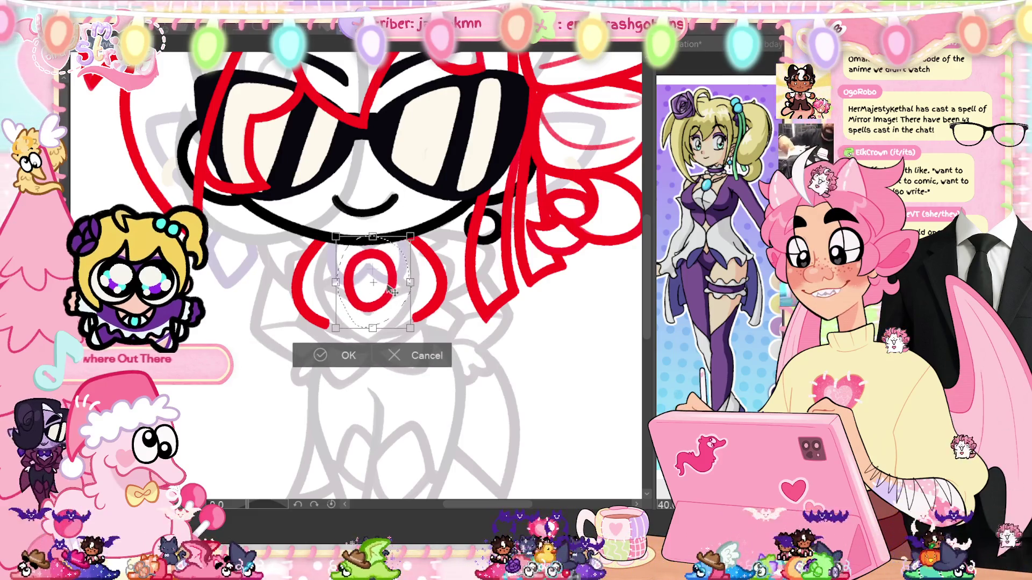
click(317, 357)
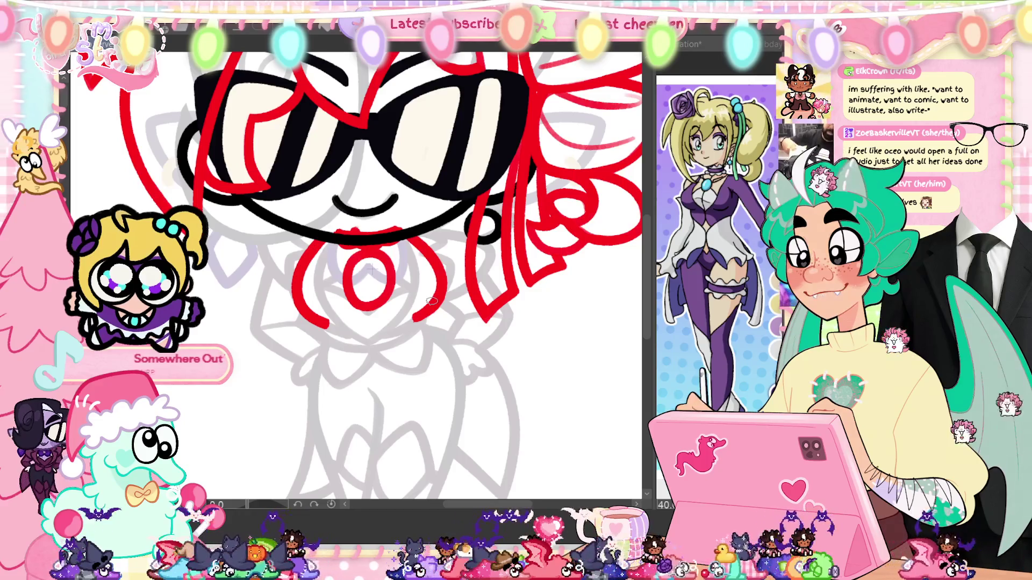
Step: Draw a long left inner curve and a right inner curve reaching down to the ring
drag(326, 242, 351, 313)
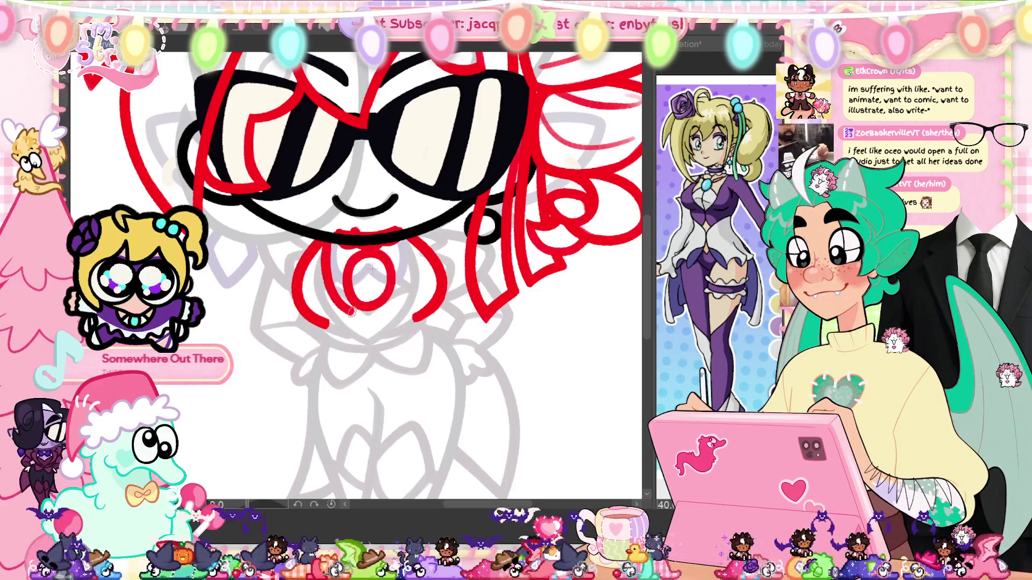
key(ctrl+z)
mouse_move(326, 241)
mouse_down()
mouse_move(321, 293)
mouse_move(370, 337)
mouse_up()
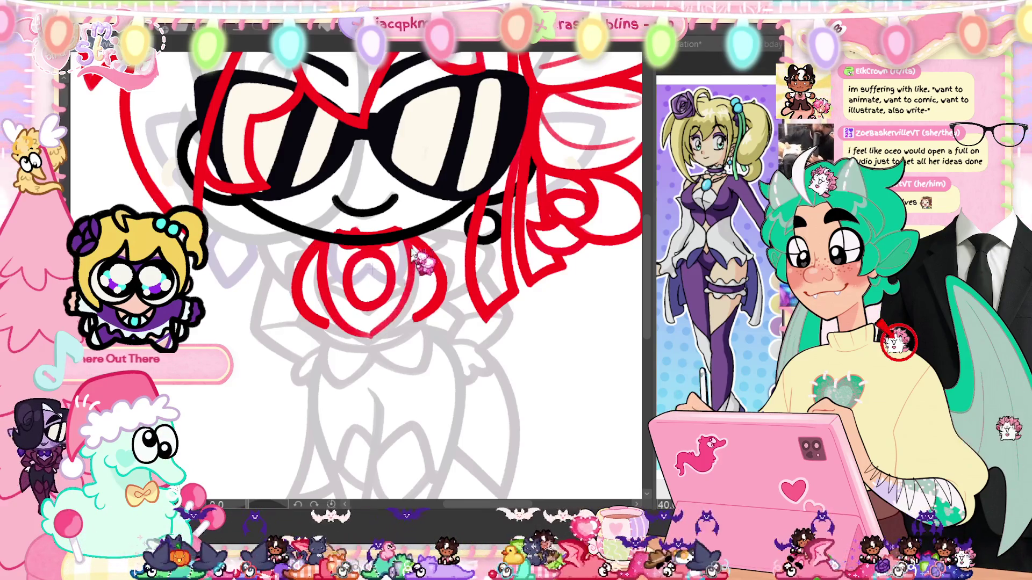
drag(410, 250, 403, 311)
key(ctrl+z)
drag(407, 246, 400, 328)
drag(407, 245, 379, 338)
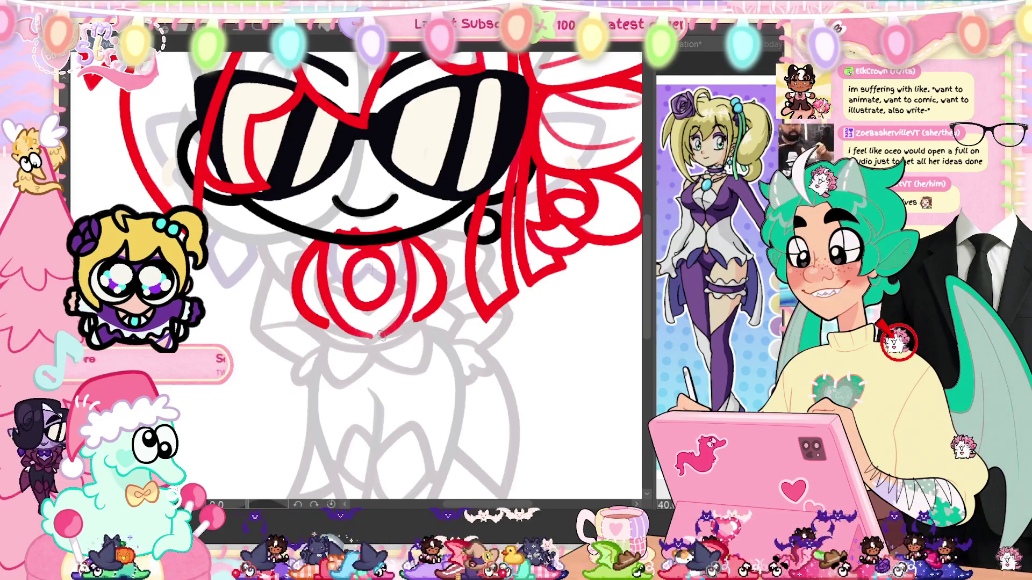
key(ctrl+z)
drag(408, 233, 387, 329)
key(ctrl+z)
key(ctrl+z)
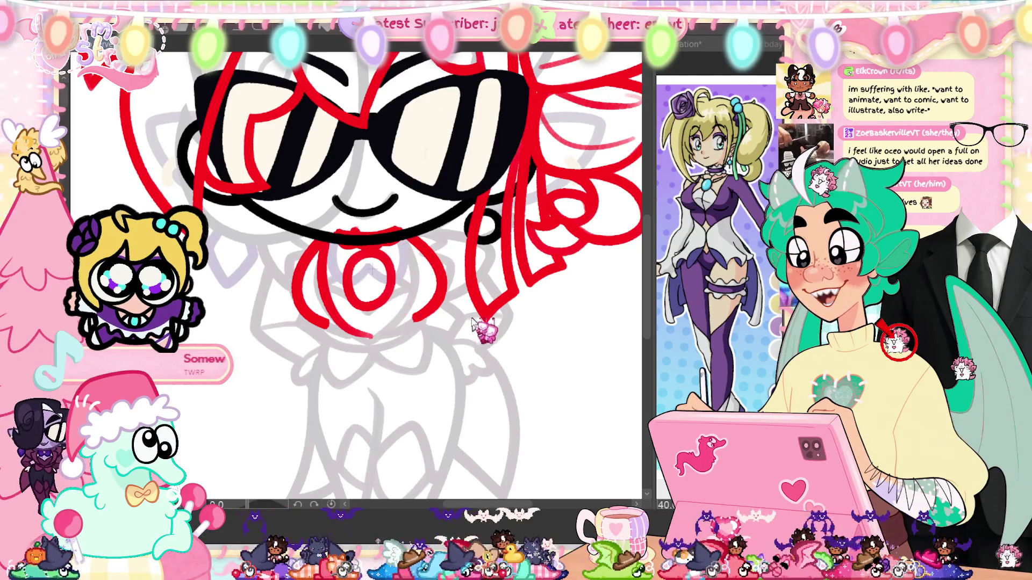
mouse_move(408, 231)
mouse_down()
mouse_move(397, 301)
mouse_move(370, 331)
mouse_up()
Step: Redraw the left inner curve repeatedly until it runs cleanly down to the ring
drag(322, 237, 369, 328)
key(ctrl+z)
drag(322, 235, 371, 328)
key(ctrl+z)
mouse_move(322, 239)
mouse_down()
mouse_move(321, 290)
mouse_move(370, 332)
mouse_up()
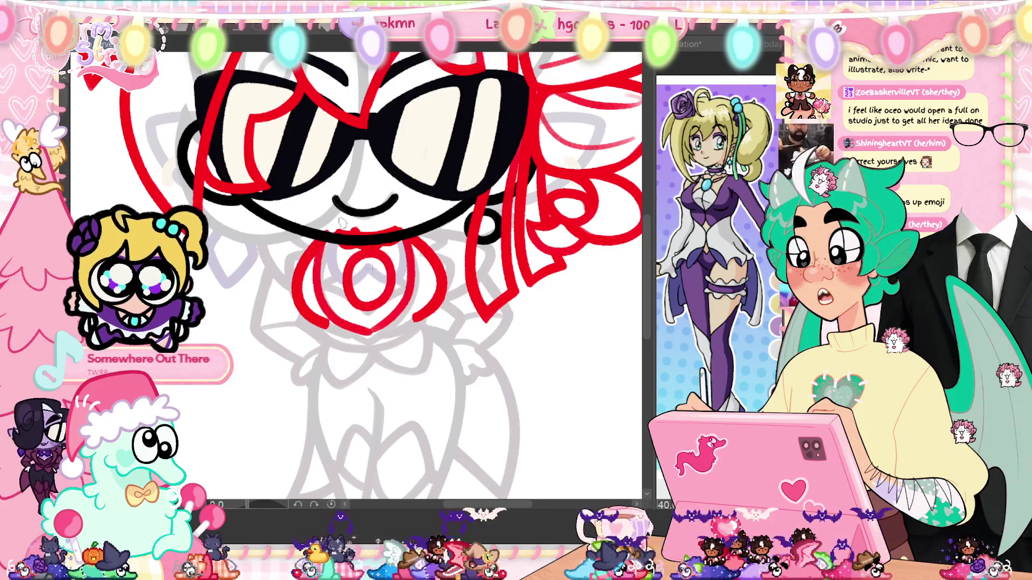
key(ctrl+z)
drag(322, 236, 338, 321)
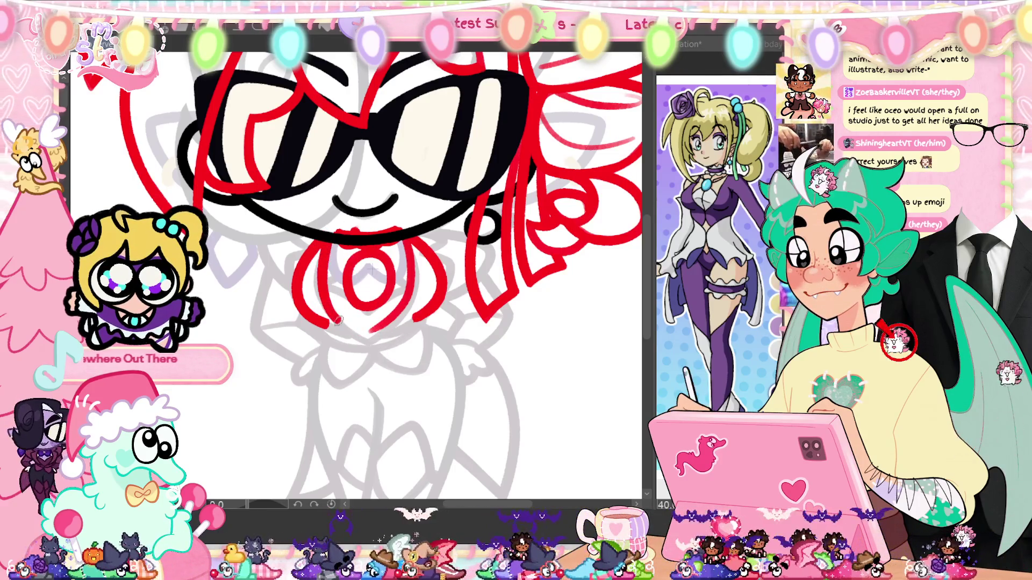
key(ctrl+z)
drag(322, 239, 366, 325)
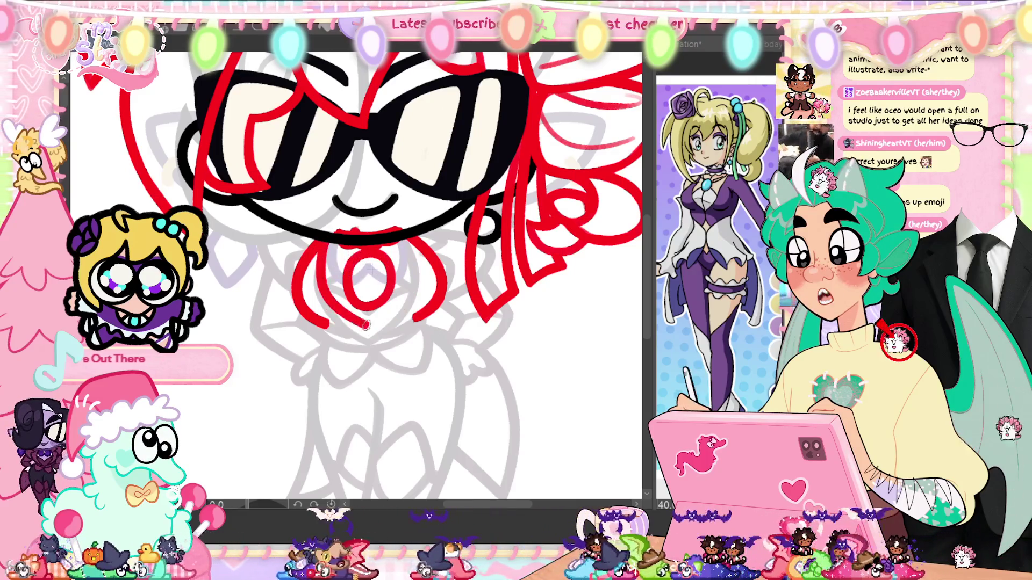
key(ctrl+z)
drag(323, 239, 368, 328)
key(ctrl+z)
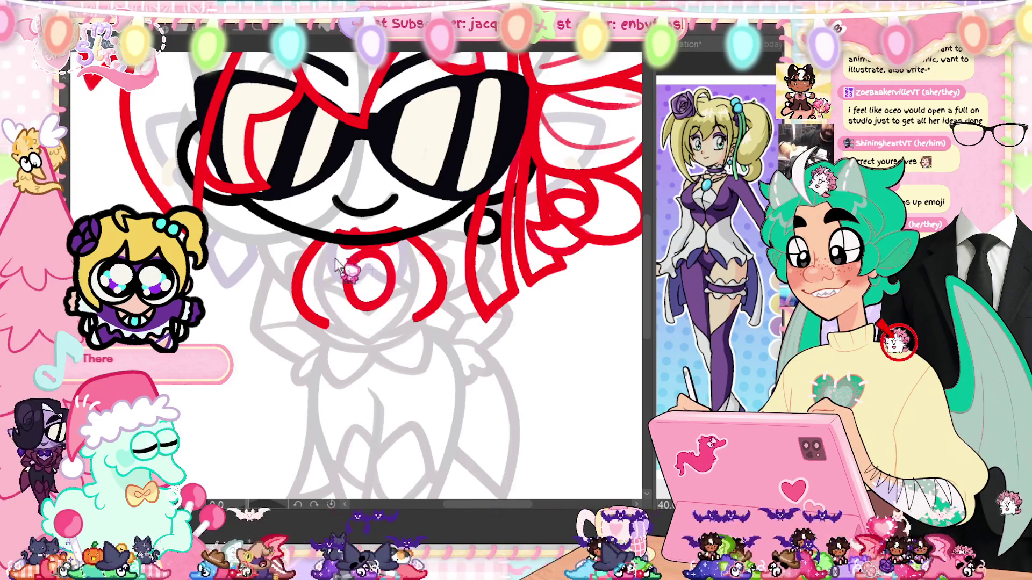
drag(324, 236, 318, 295)
key(ctrl+z)
drag(322, 243, 366, 338)
key(ctrl+z)
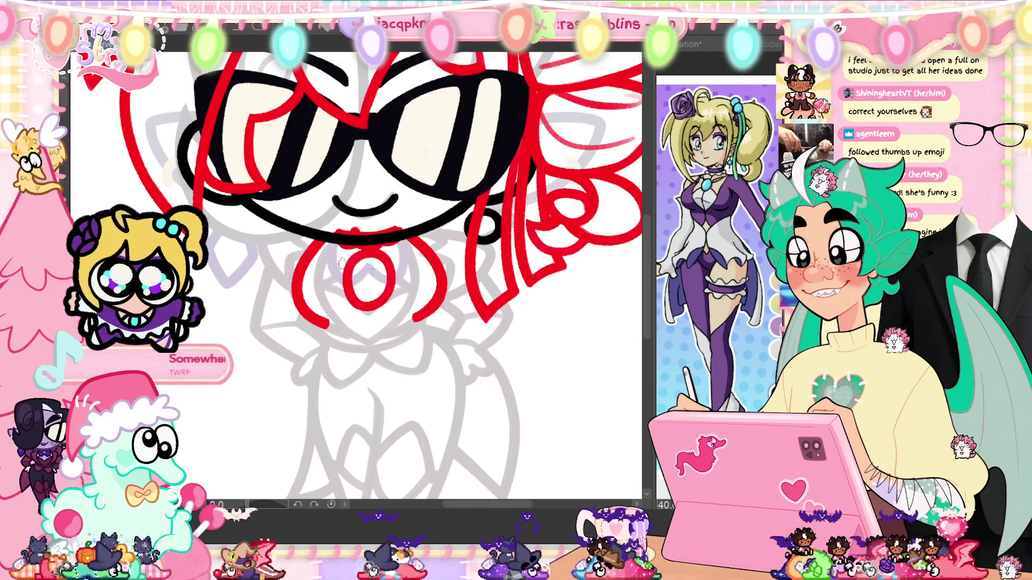
drag(322, 239, 366, 336)
key(ctrl+z)
drag(322, 238, 365, 337)
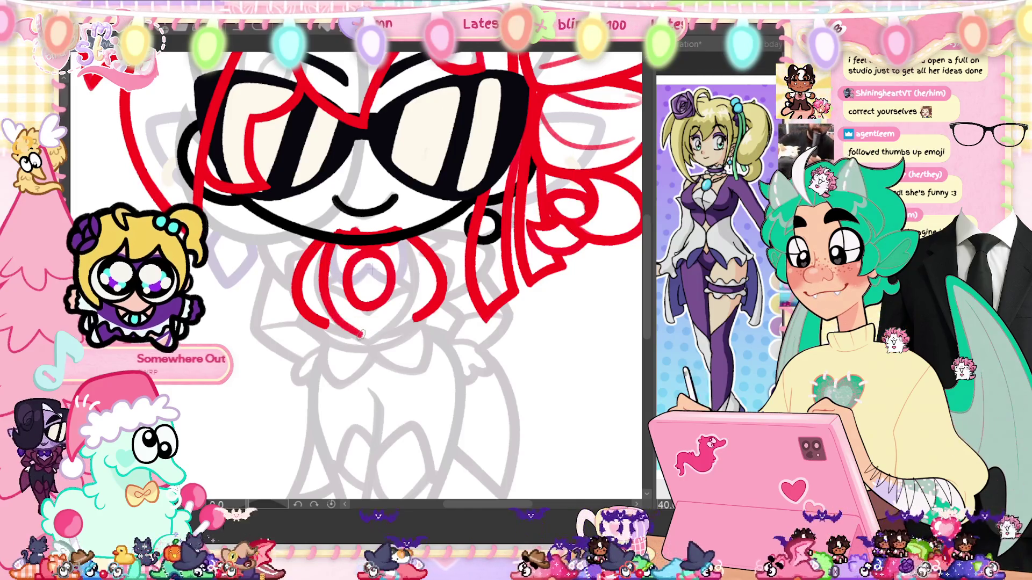
Step: Redo the right inner stroke beside the ring and add a short left inner stroke
drag(400, 240, 410, 279)
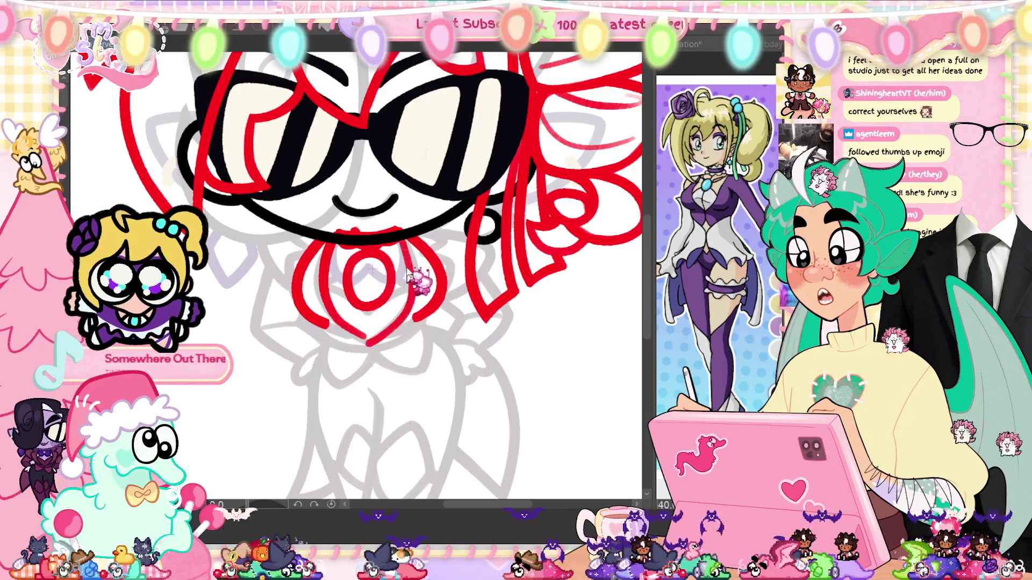
key(ctrl+z)
key(ctrl+z)
drag(400, 236, 409, 329)
key(ctrl+z)
mouse_move(401, 232)
mouse_down()
mouse_move(406, 300)
mouse_move(370, 326)
mouse_up()
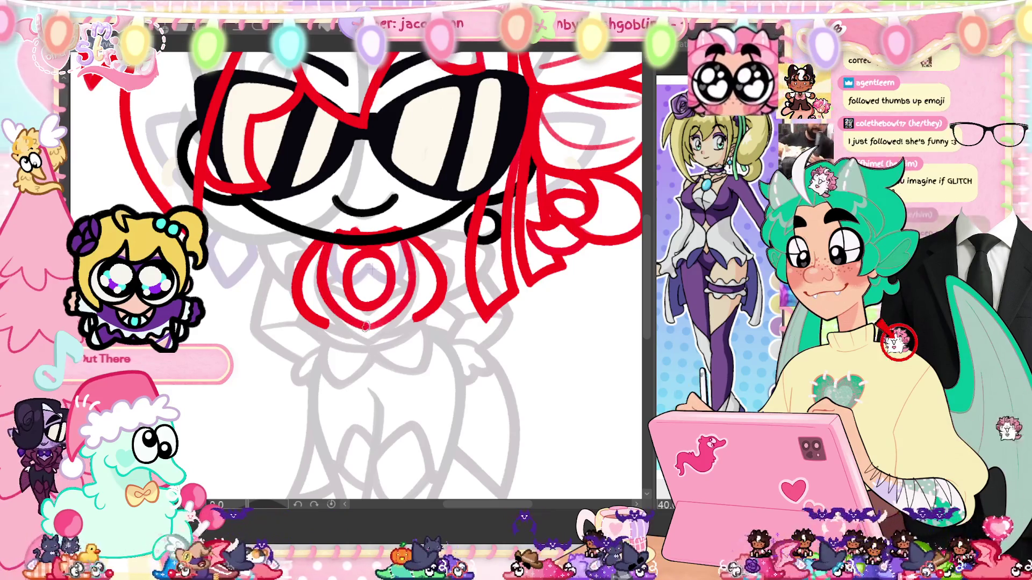
drag(330, 238, 336, 303)
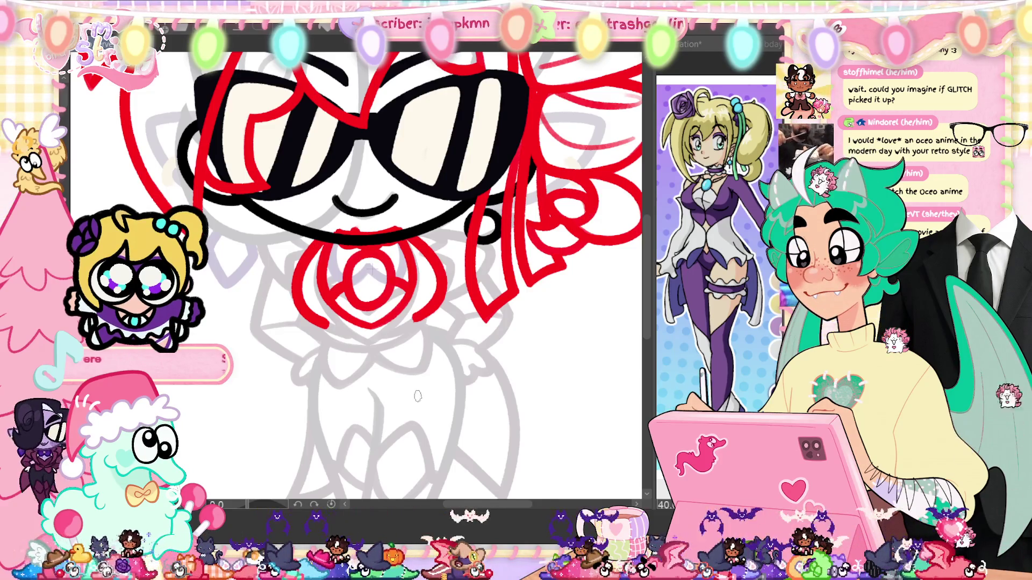
Step: Shrink the rose brooch slightly by pulling its top edge down, then commit the transform
scroll(416, 405, down, 4)
scroll(417, 396, up, 4)
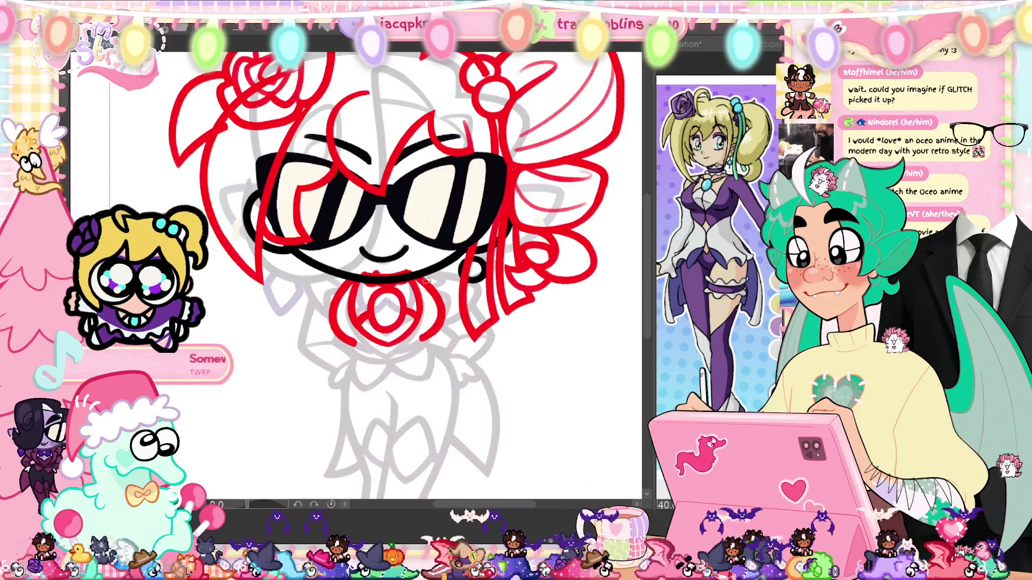
key(ctrl+t)
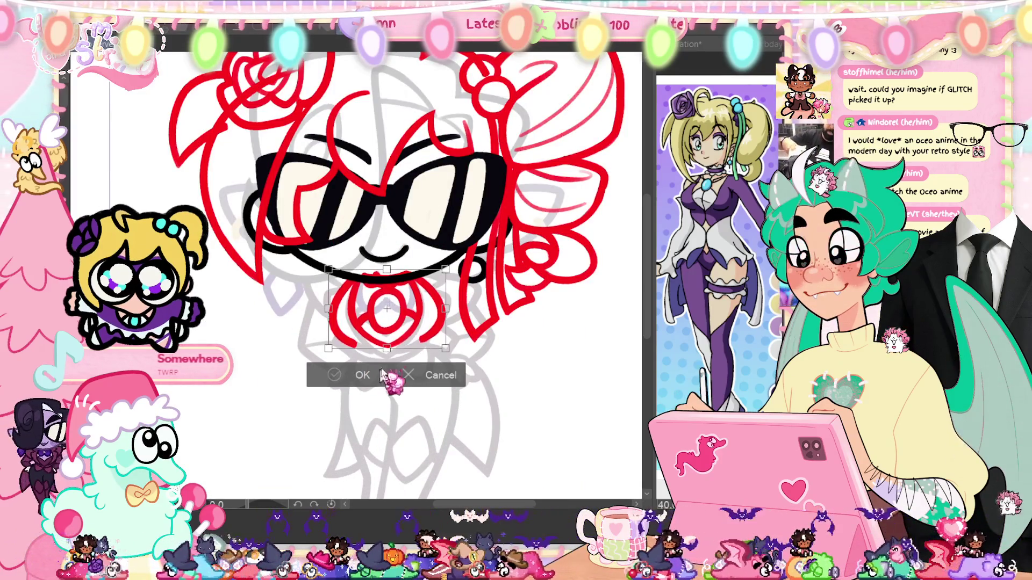
drag(386, 268, 387, 273)
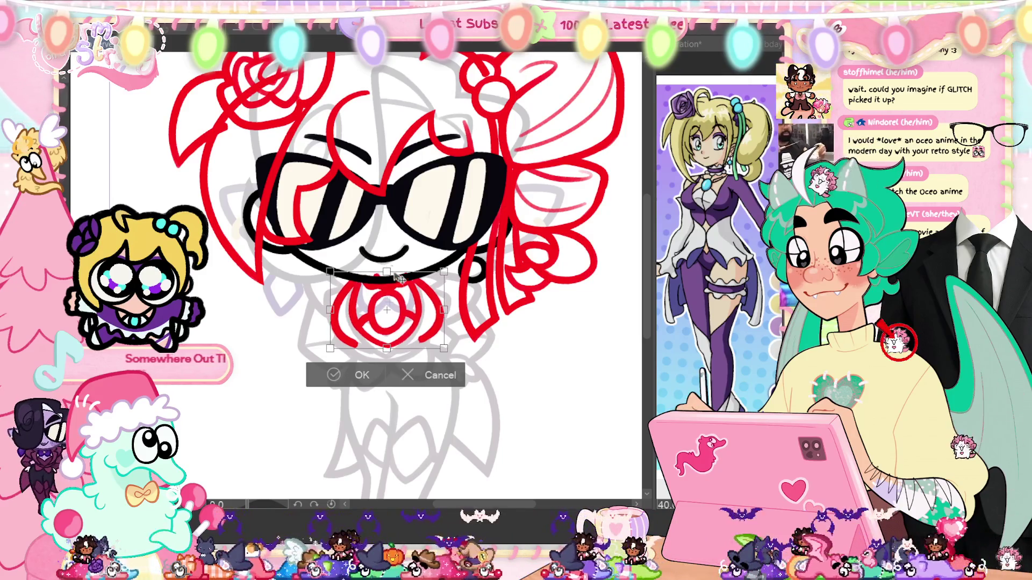
key(Return)
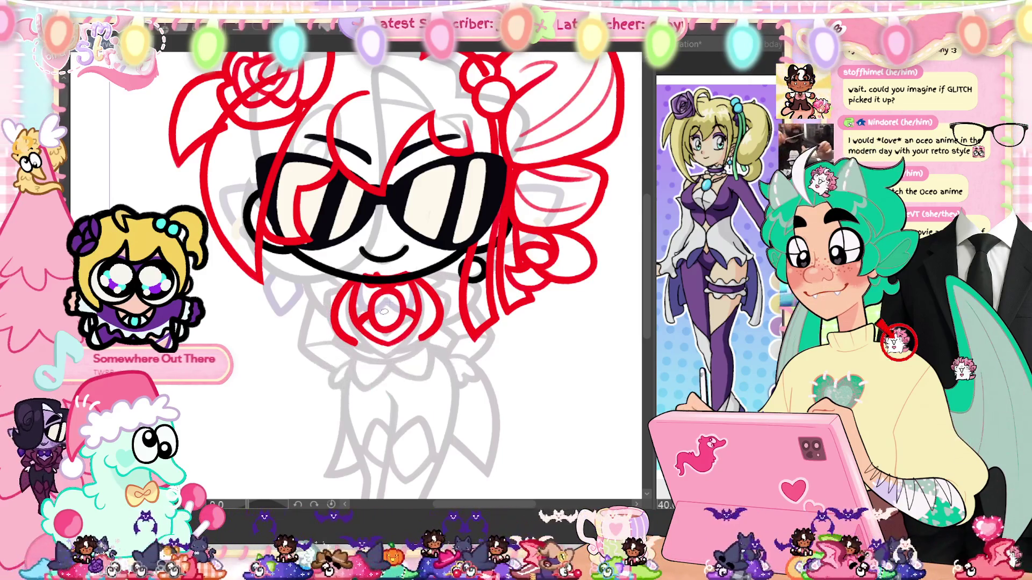
scroll(395, 365, up, 2)
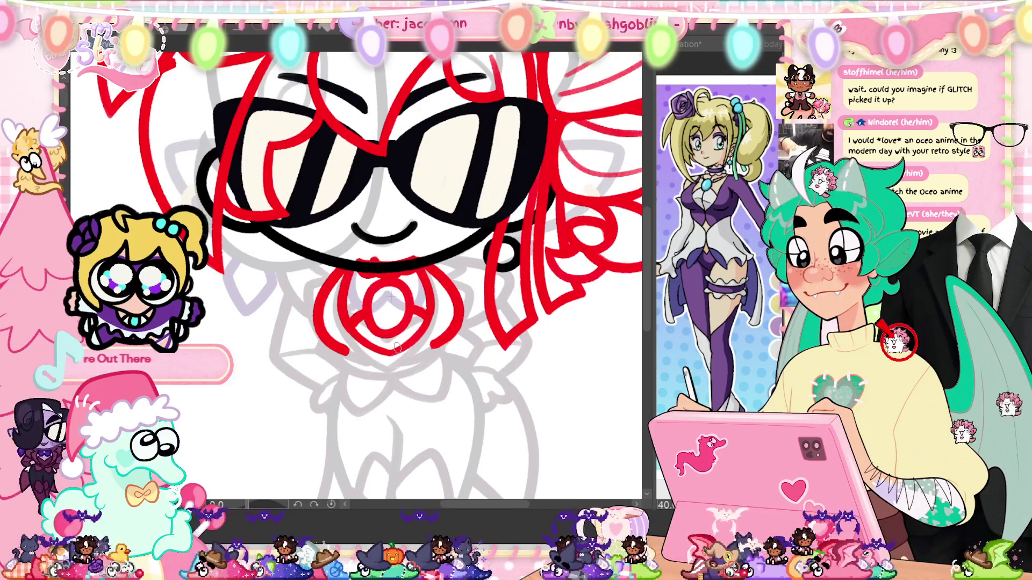
scroll(449, 398, up, 3)
scroll(448, 398, down, 2)
scroll(448, 398, down, 3)
scroll(491, 432, up, 3)
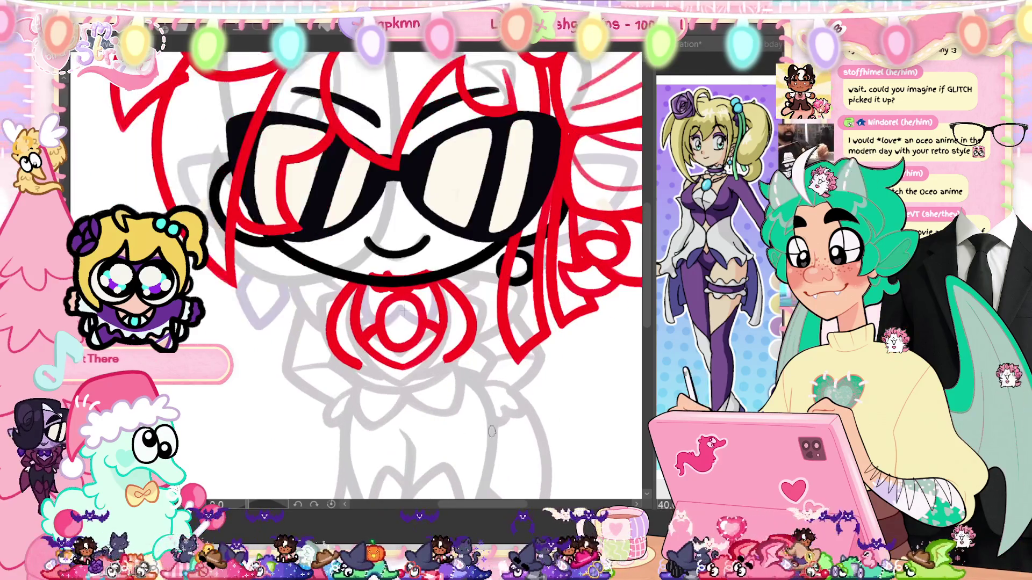
scroll(488, 423, down, 5)
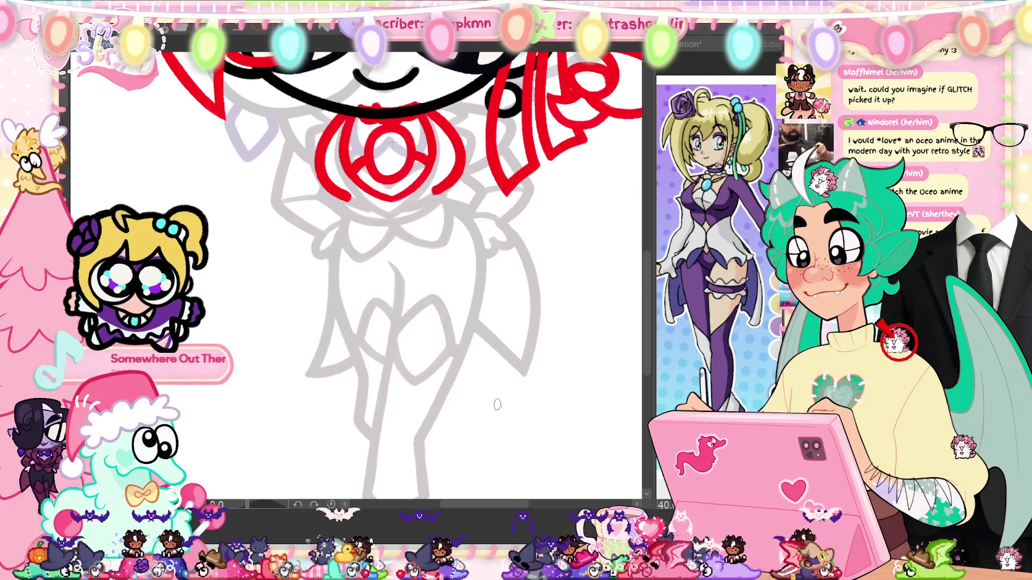
Step: Draw a V-shaped ribbon line under the rose, extend it up right, and add the right tail
drag(346, 203, 450, 192)
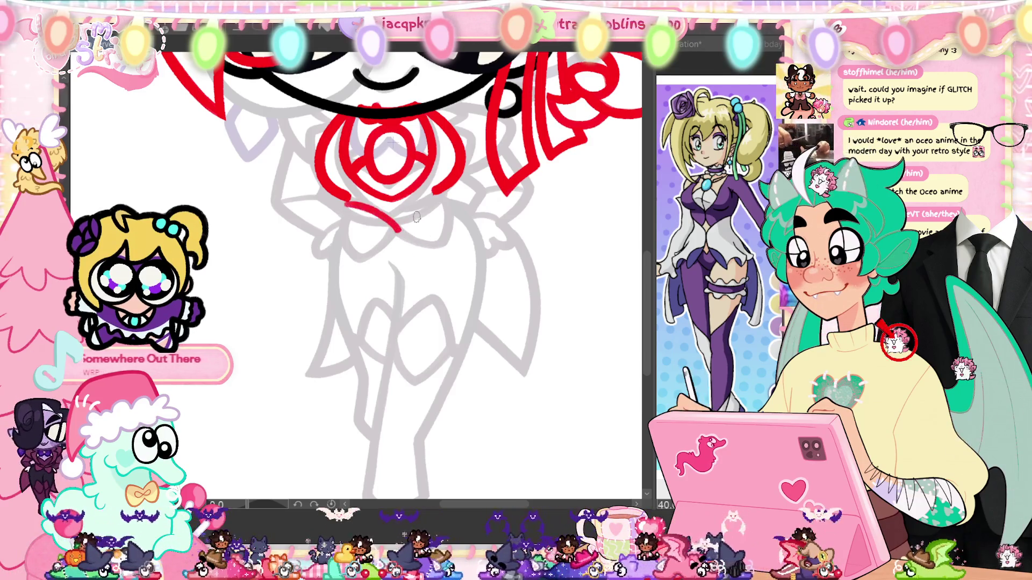
drag(402, 220, 453, 194)
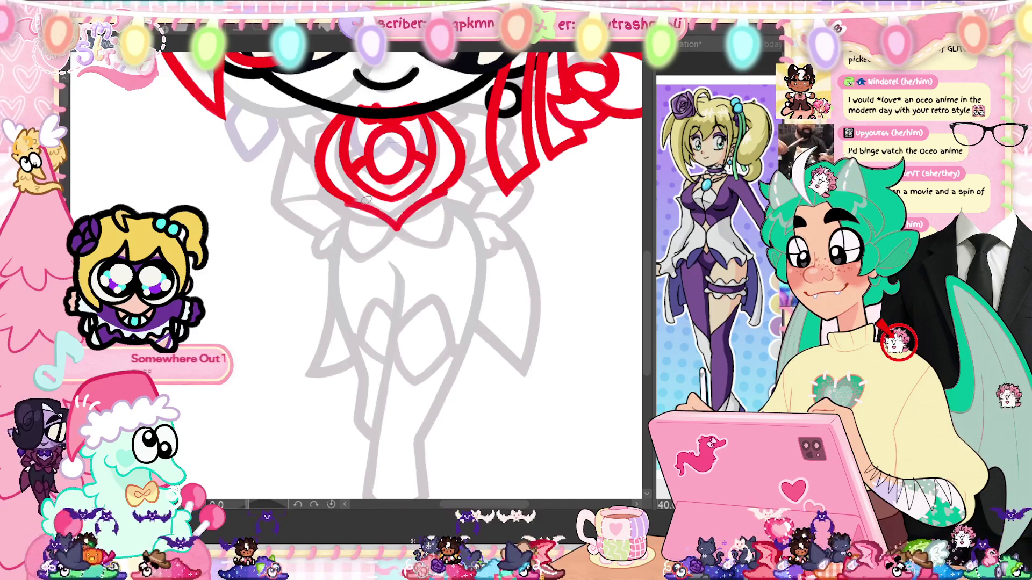
mouse_move(397, 220)
mouse_down()
mouse_move(477, 287)
mouse_move(485, 268)
mouse_move(498, 272)
mouse_up()
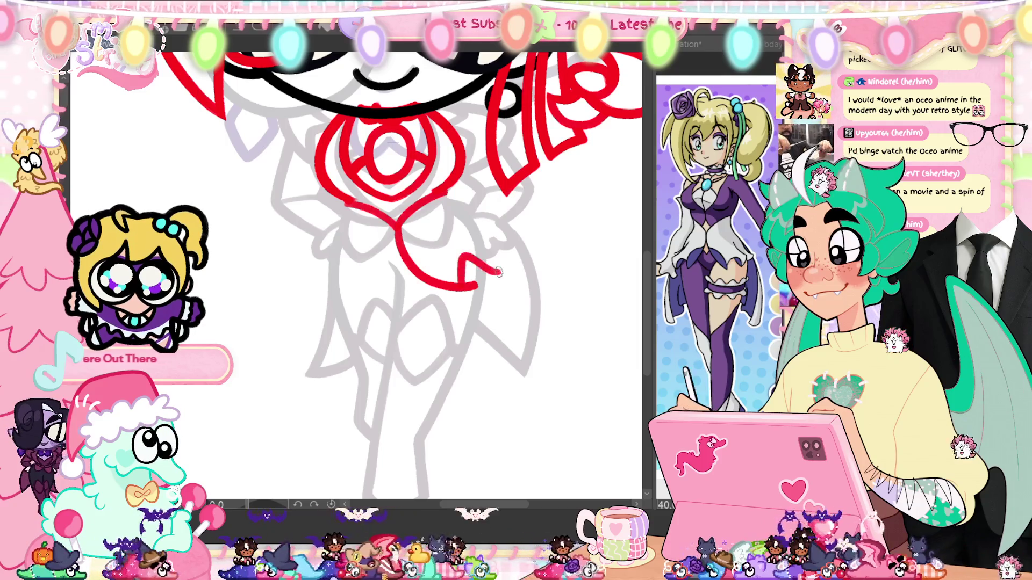
Step: Rework the right ribbon tail, redrawing it shorter and straighter from the rose
key(ctrl+z)
key(ctrl+z)
drag(442, 194, 501, 243)
key(ctrl+z)
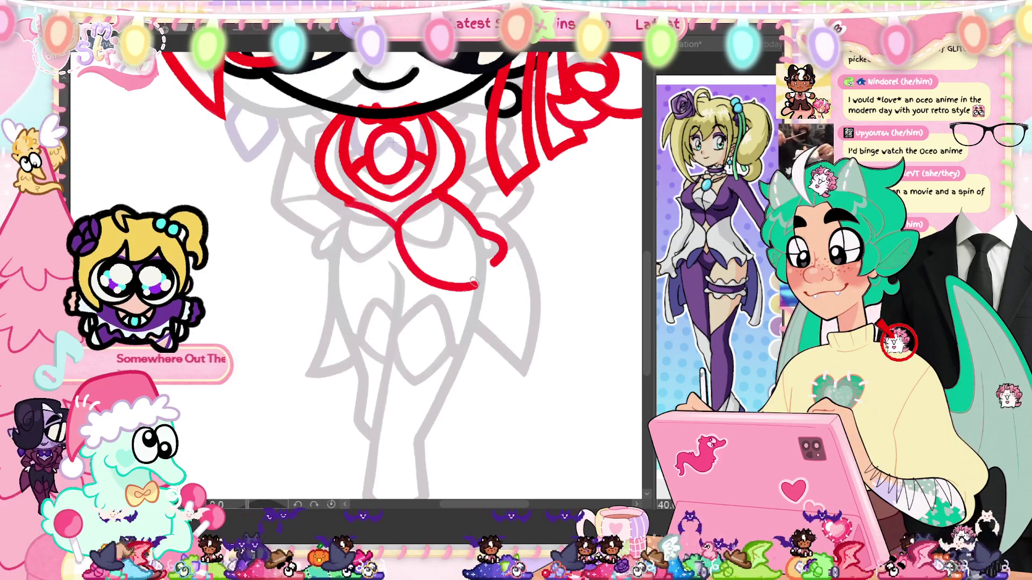
key(ctrl+z)
mouse_move(441, 216)
mouse_down()
mouse_move(499, 263)
mouse_move(431, 214)
mouse_up()
key(ctrl+z)
key(ctrl+z)
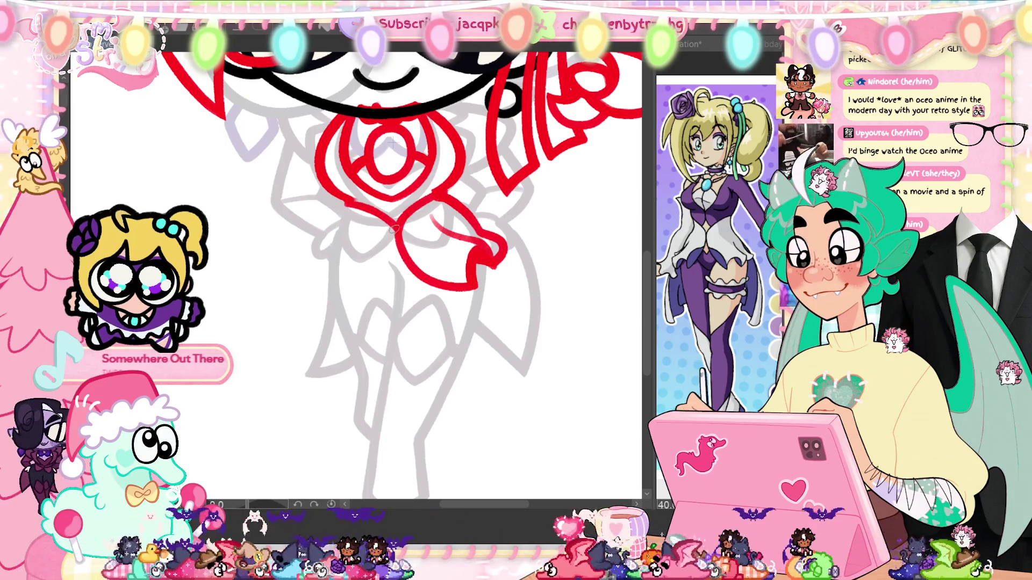
Step: Draw the left ribbon tail from the rose ending in an upward hook
drag(399, 223, 339, 295)
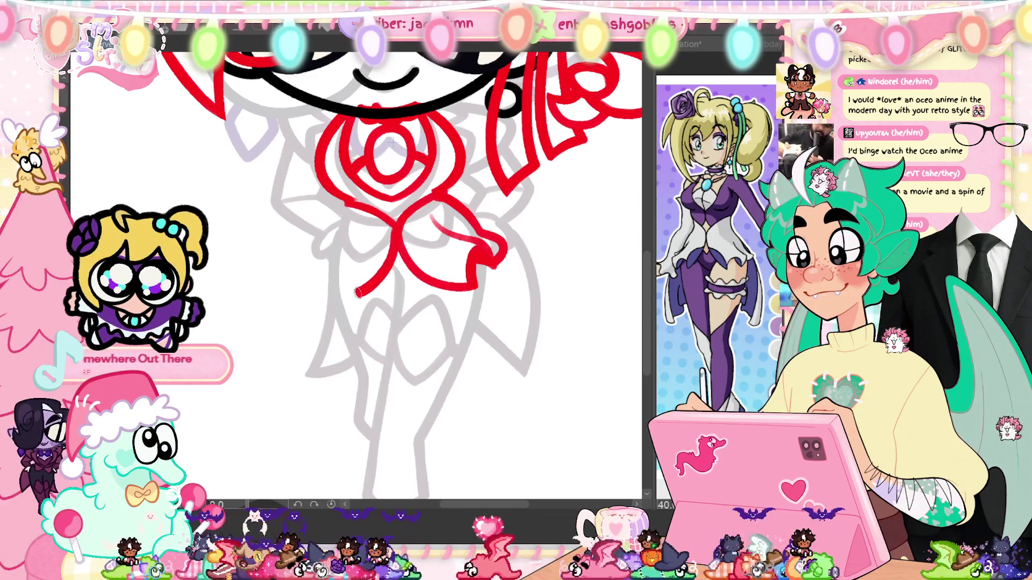
key(ctrl+z)
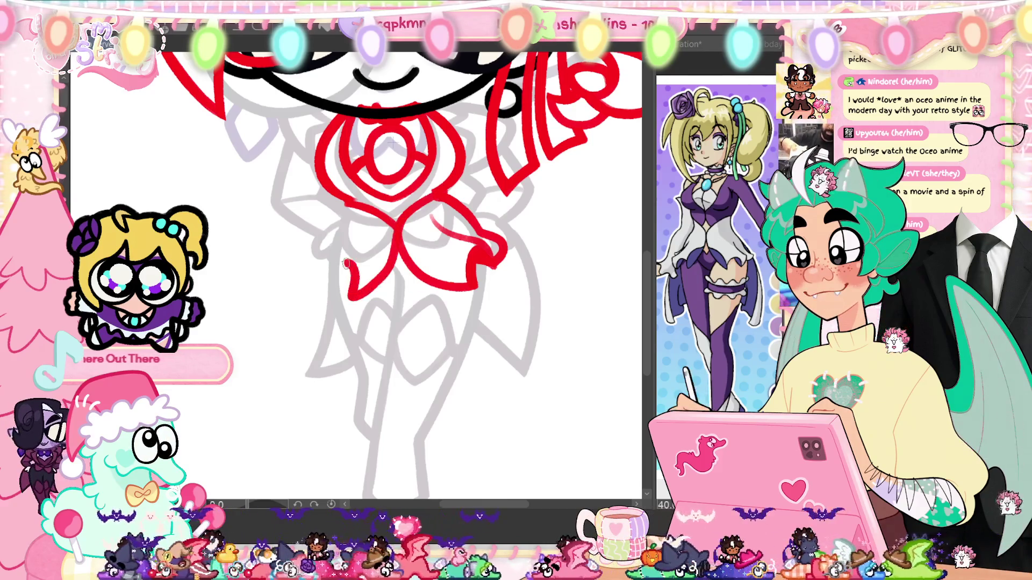
key(ctrl+z)
mouse_move(401, 225)
mouse_down()
mouse_move(340, 262)
mouse_move(333, 283)
mouse_up()
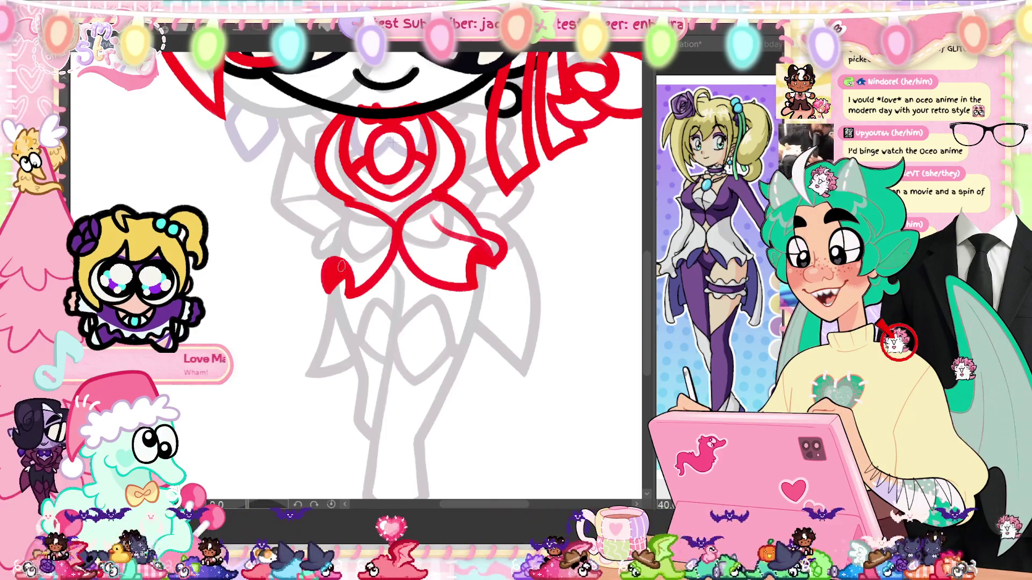
Step: Fill and thicken the notched left tail end, then outline the bow's left loop
key(ctrl+z)
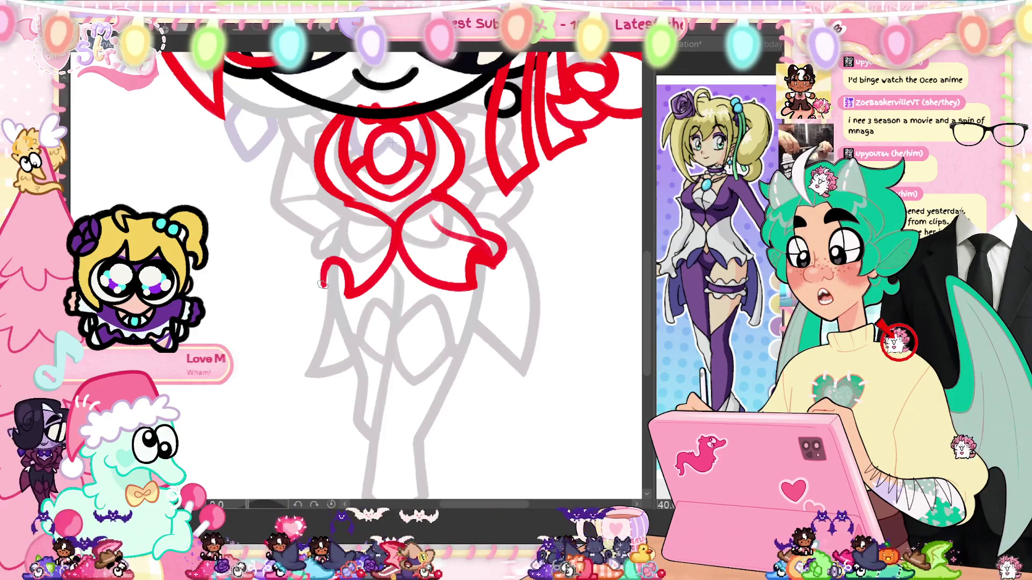
drag(328, 268, 338, 284)
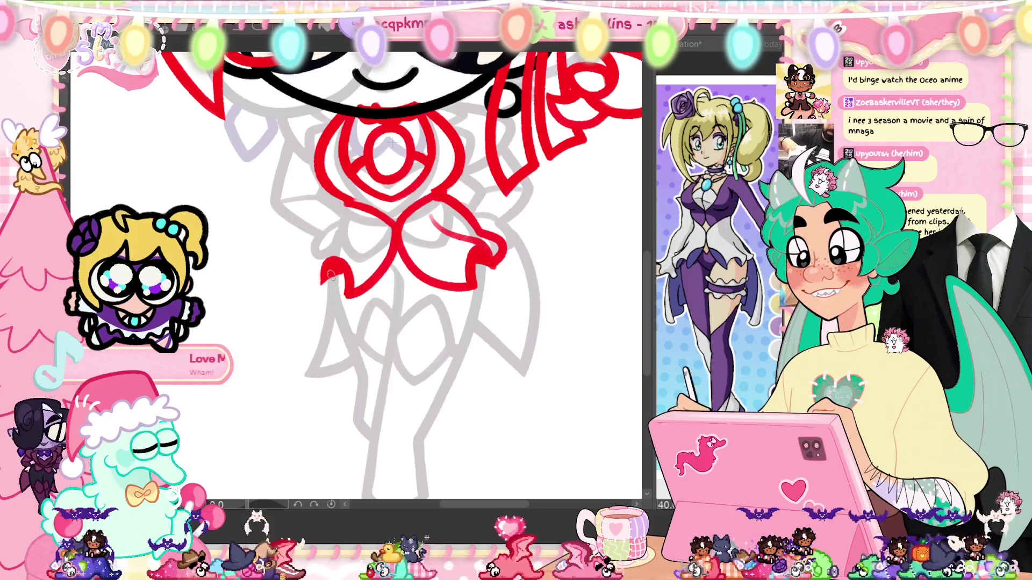
drag(340, 269, 326, 264)
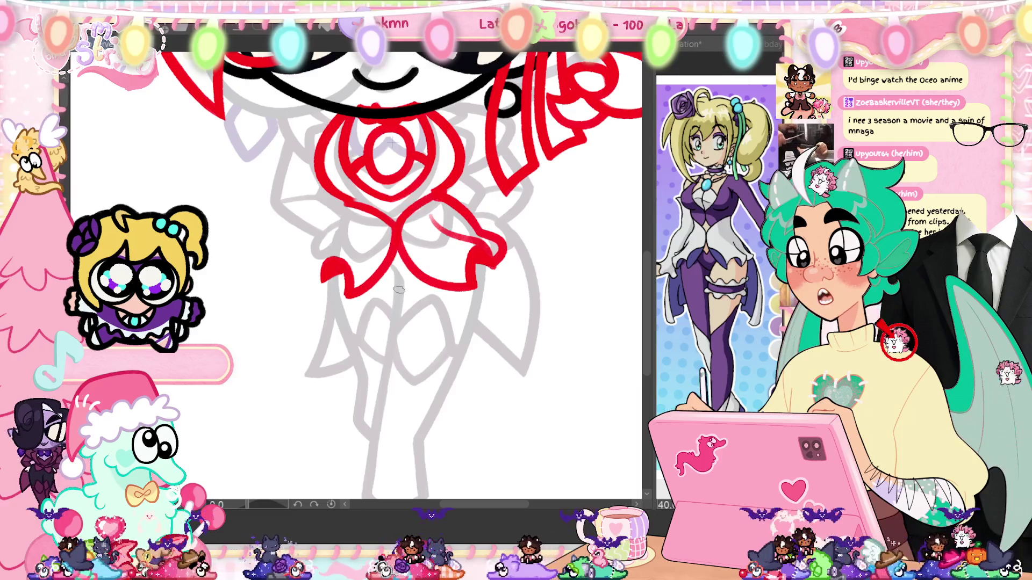
mouse_move(367, 225)
mouse_down()
mouse_move(329, 249)
mouse_move(322, 272)
mouse_up()
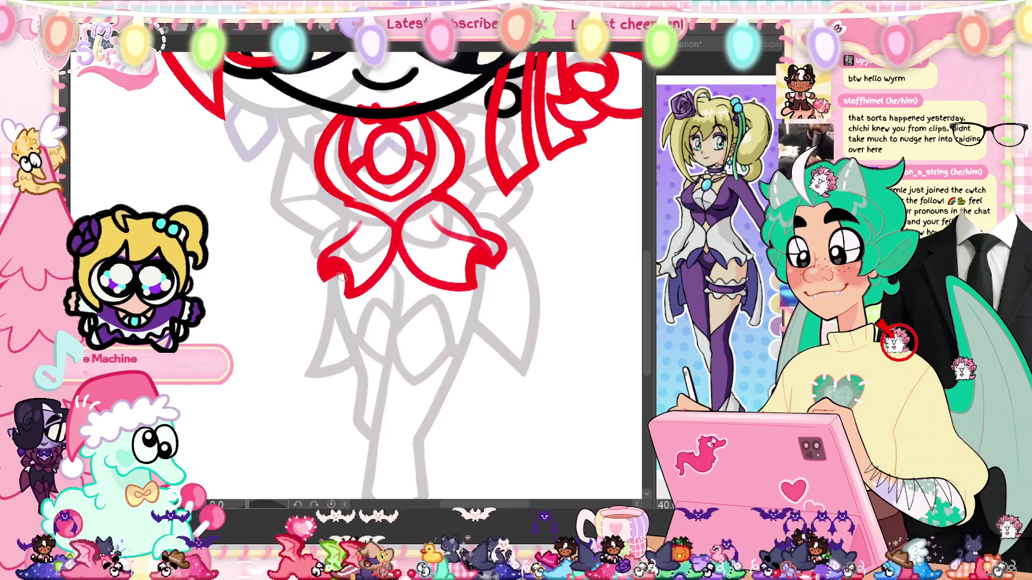
drag(352, 337, 455, 367)
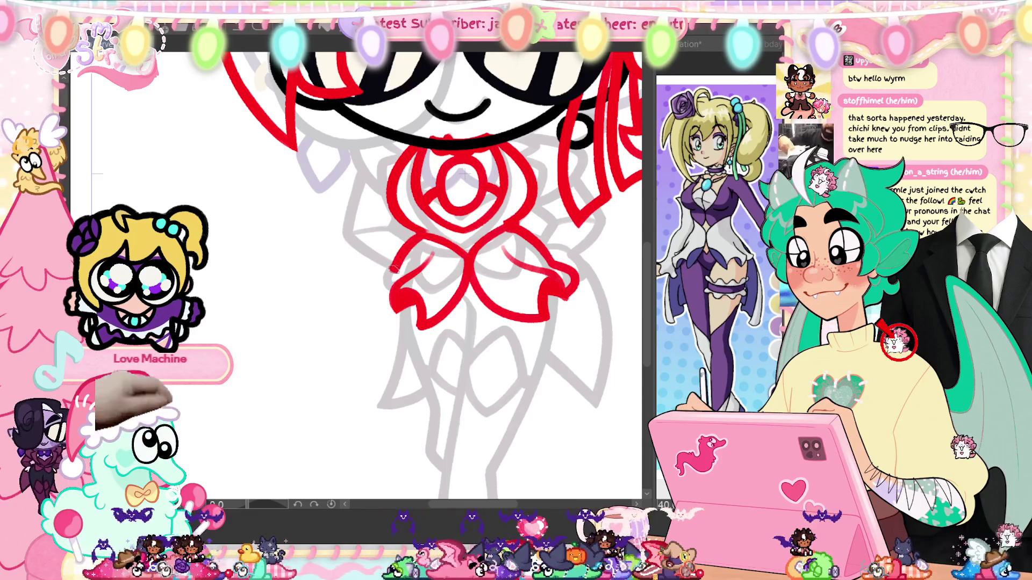
drag(400, 269, 395, 304)
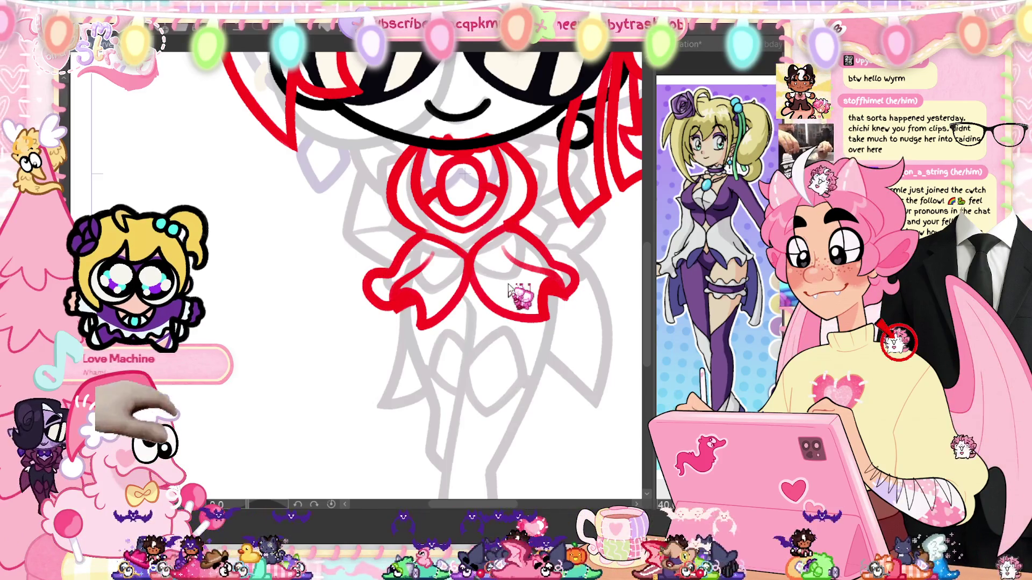
key(ctrl+z)
drag(394, 275, 401, 309)
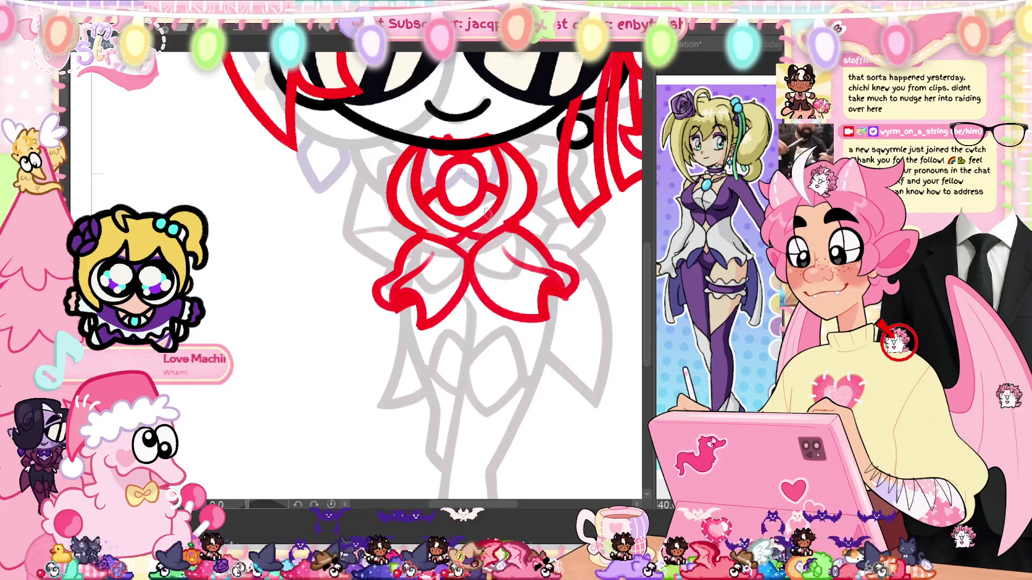
scroll(524, 346, down, 3)
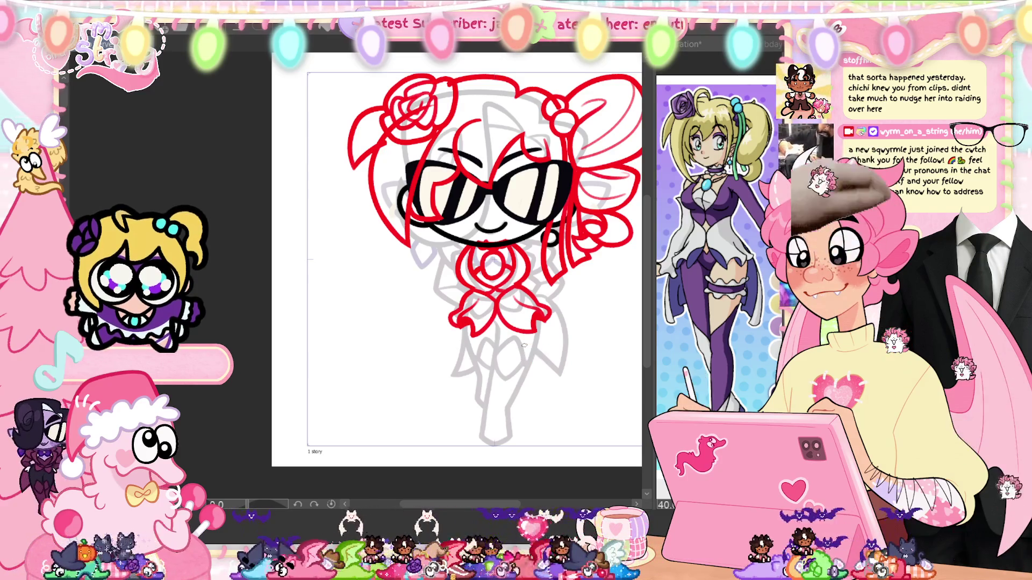
Step: Remove the two stray red strokes beside the face and bow
scroll(524, 345, up, 3)
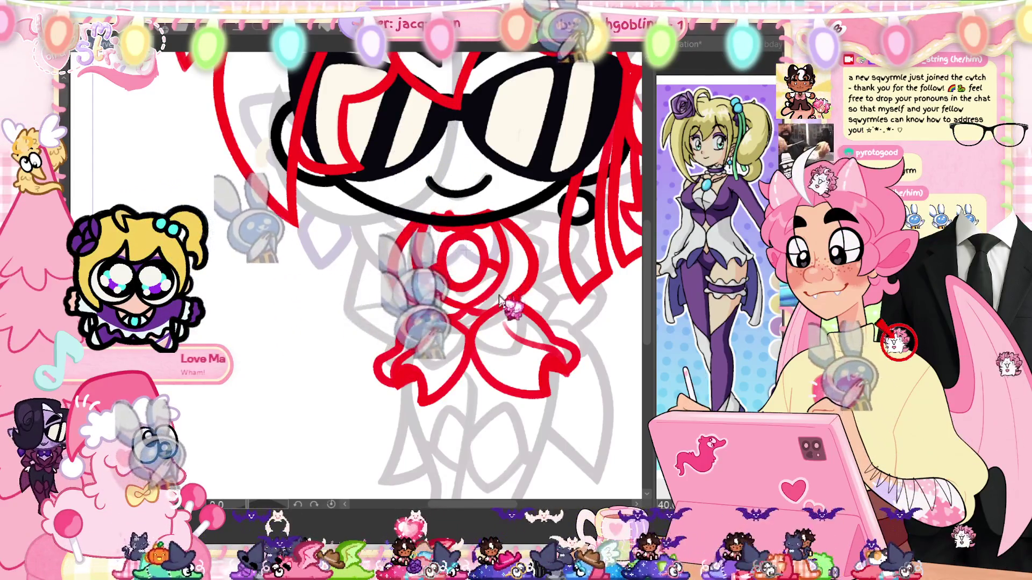
mouse_move(500, 298)
mouse_down()
mouse_move(455, 230)
mouse_move(470, 242)
mouse_up()
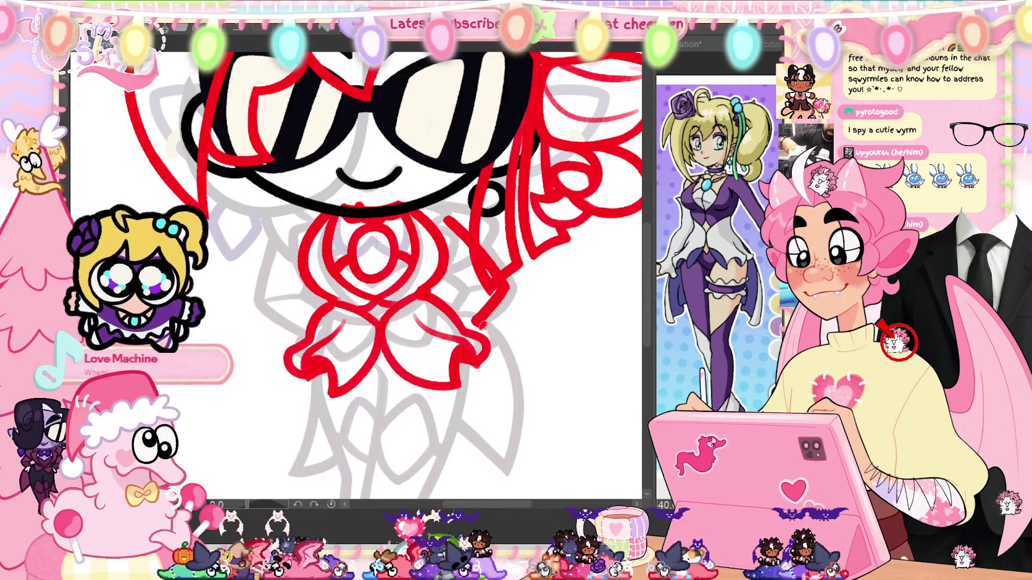
key(ctrl+z)
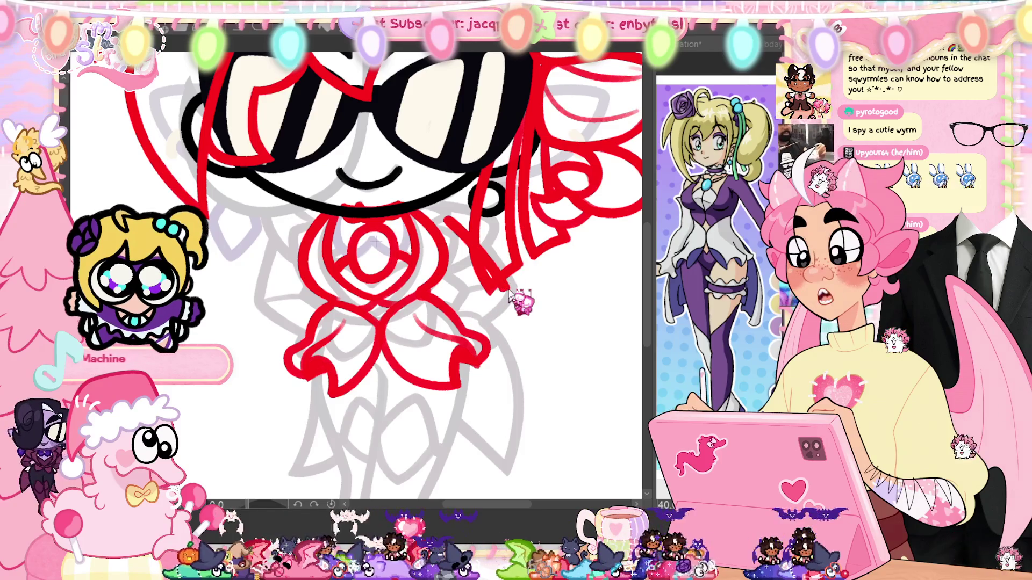
key(ctrl+z)
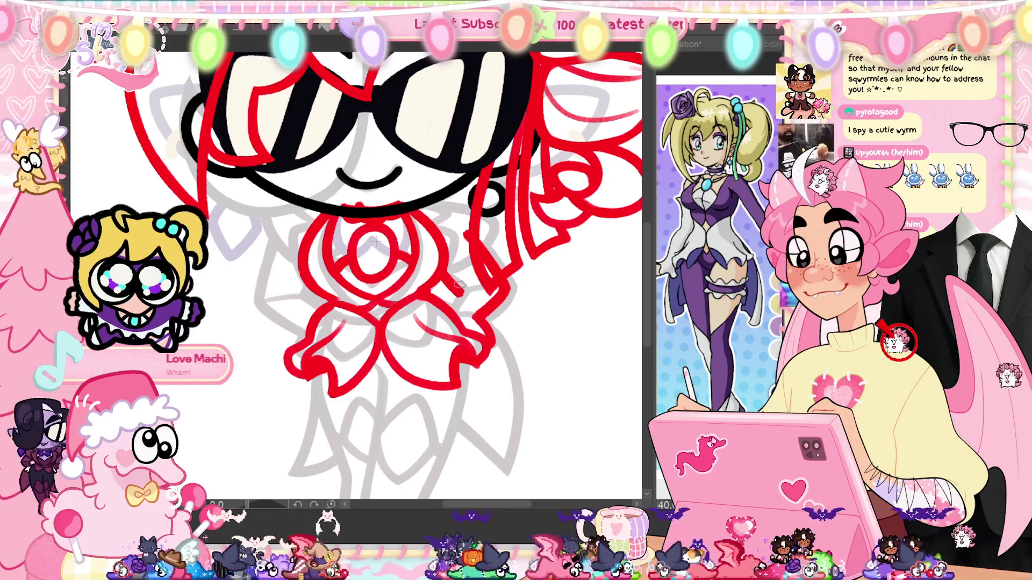
Step: Outline the hand to the right of the bow in red
scroll(722, 342, up, 2)
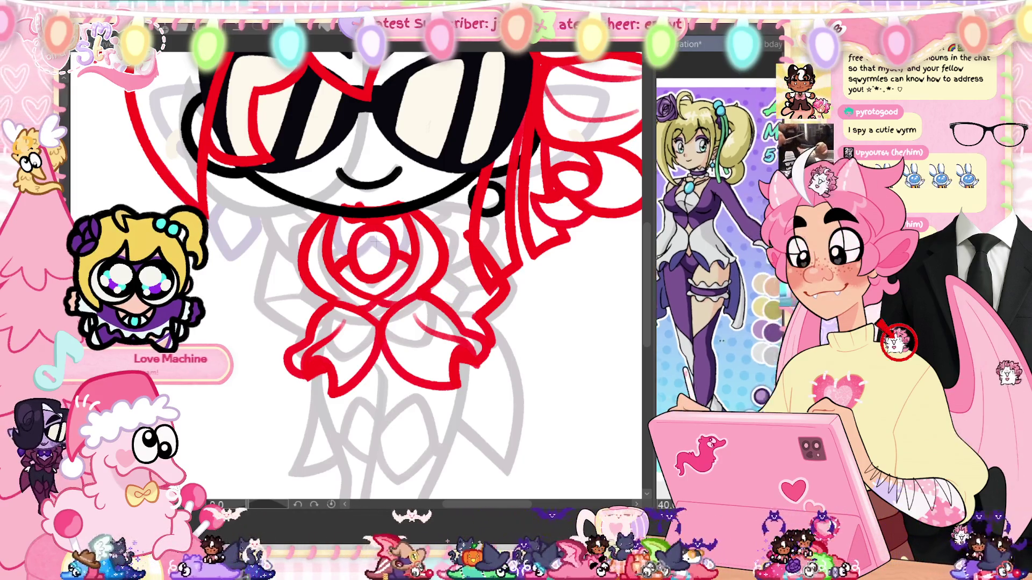
scroll(722, 341, up, 2)
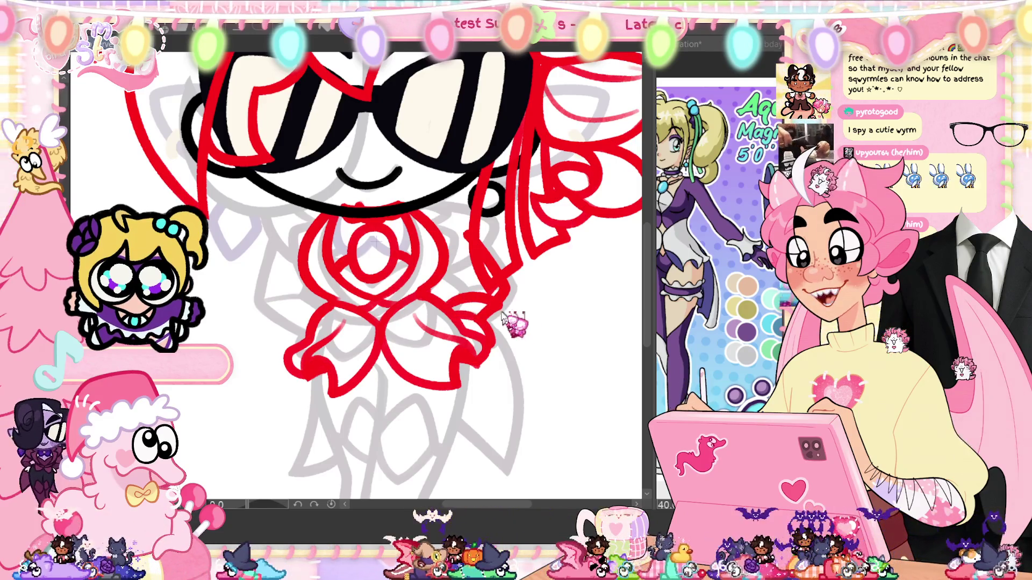
drag(490, 299, 457, 305)
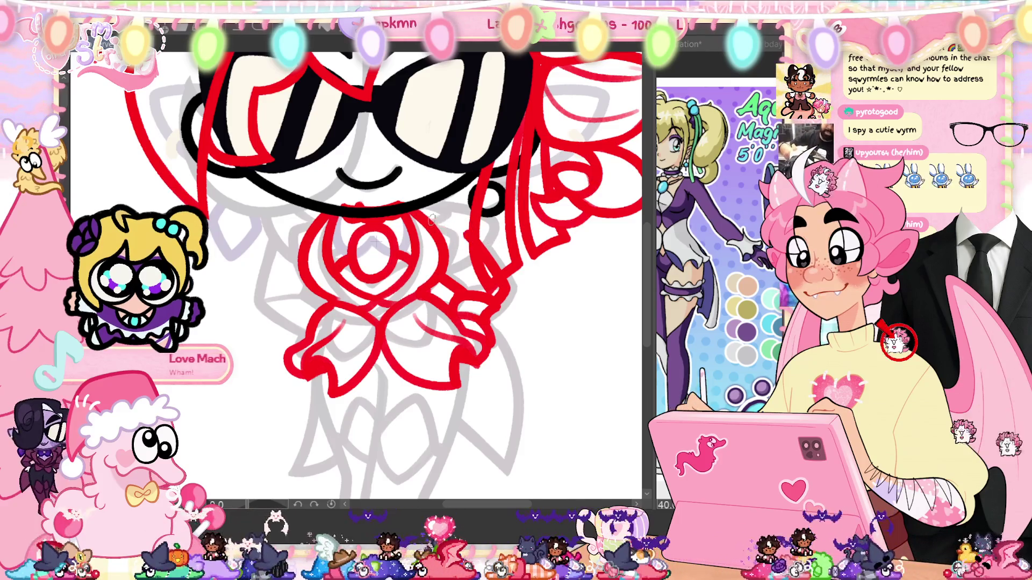
scroll(502, 377, down, 2)
scroll(502, 382, down, 2)
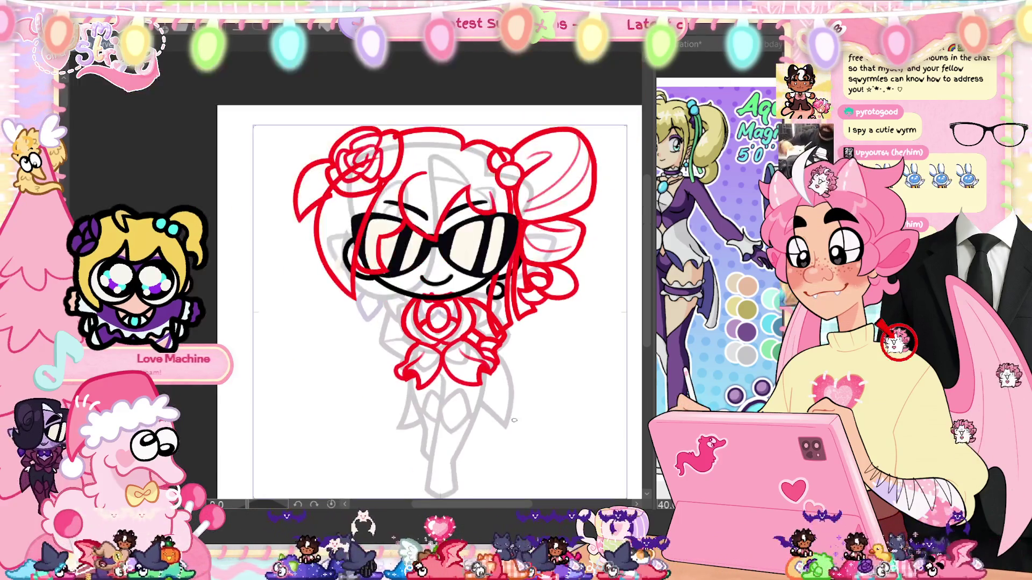
scroll(471, 295, up, 4)
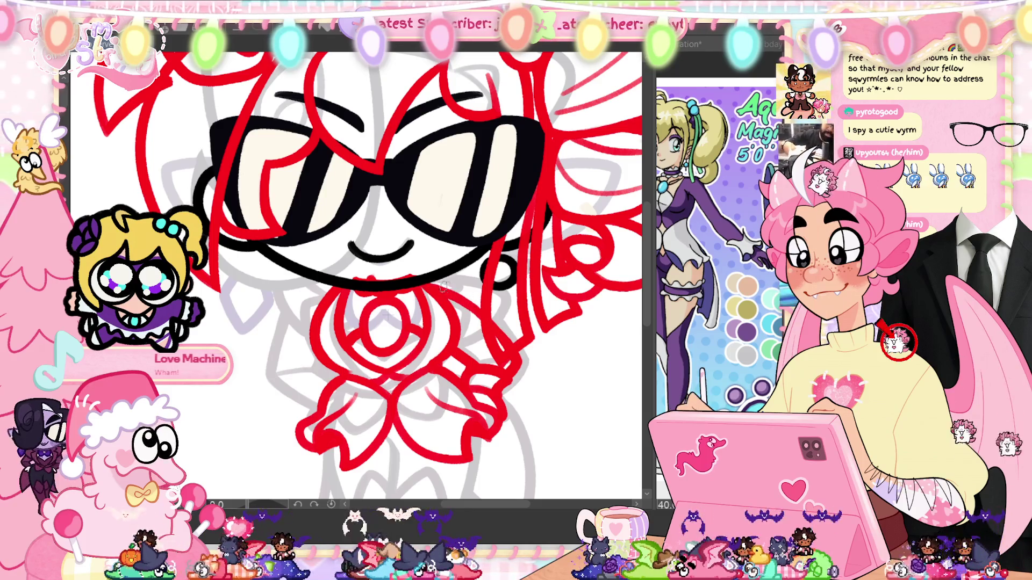
scroll(546, 420, down, 2)
scroll(546, 442, up, 1)
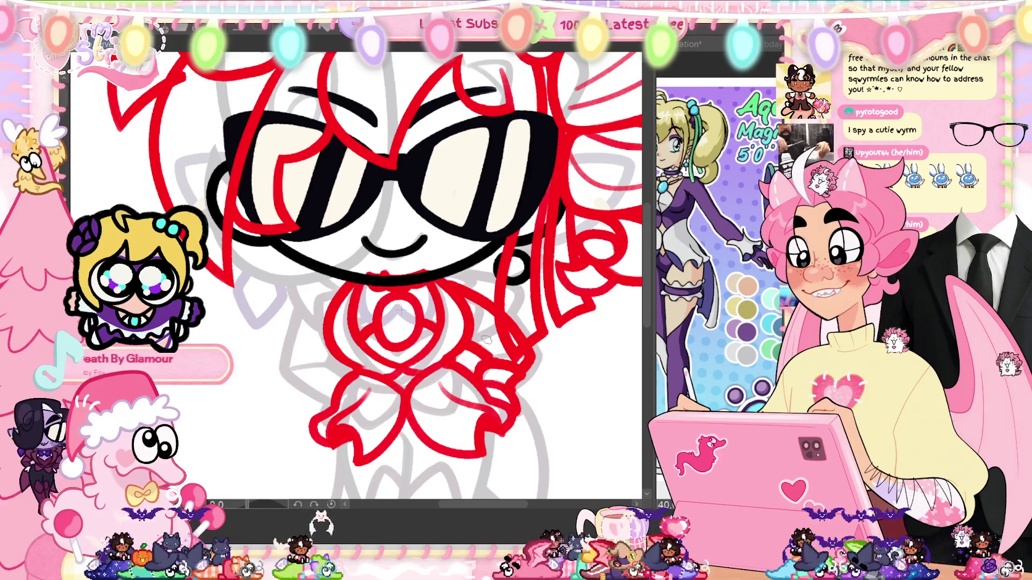
scroll(487, 339, down, 3)
scroll(571, 410, up, 2)
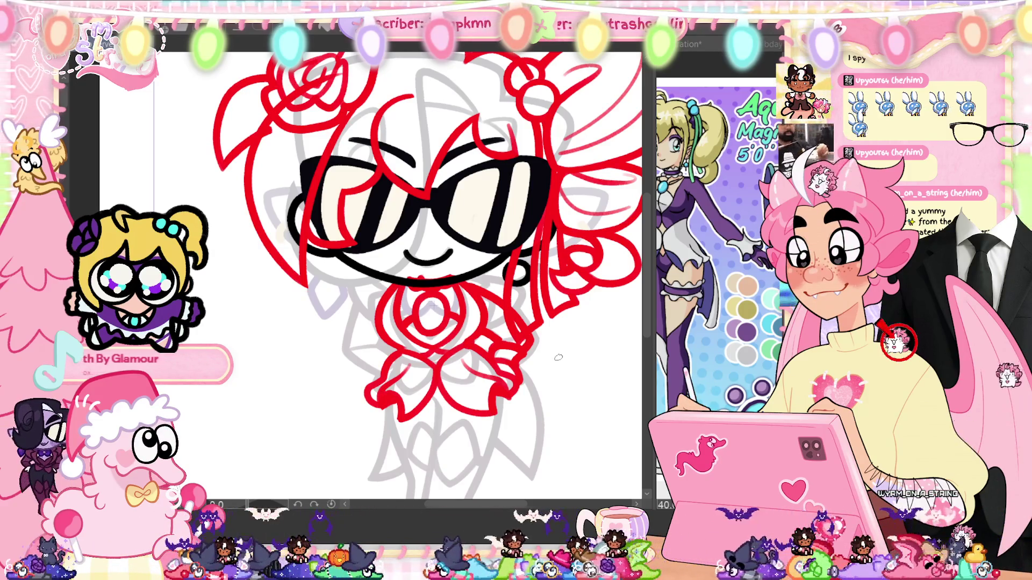
scroll(431, 319, up, 2)
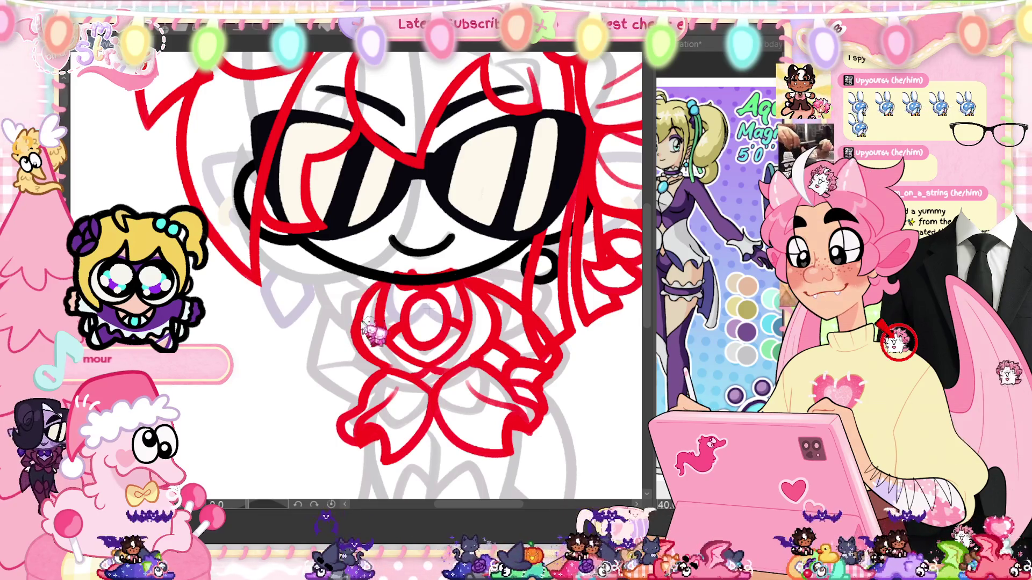
scroll(559, 339, down, 3)
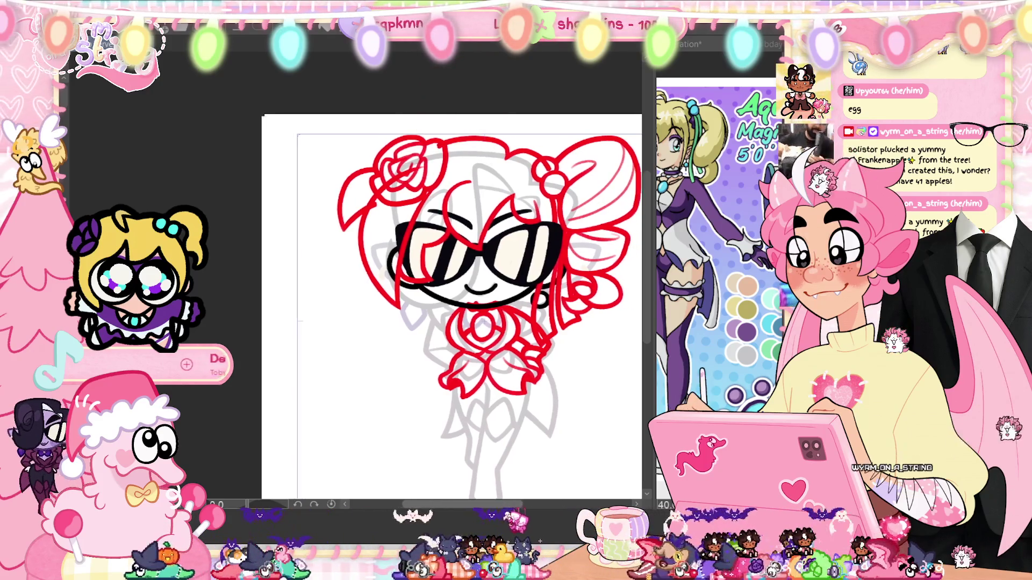
Step: Zoom in on the face in the horizontally flipped canvas view
scroll(429, 394, right, 3)
scroll(429, 394, up, 2)
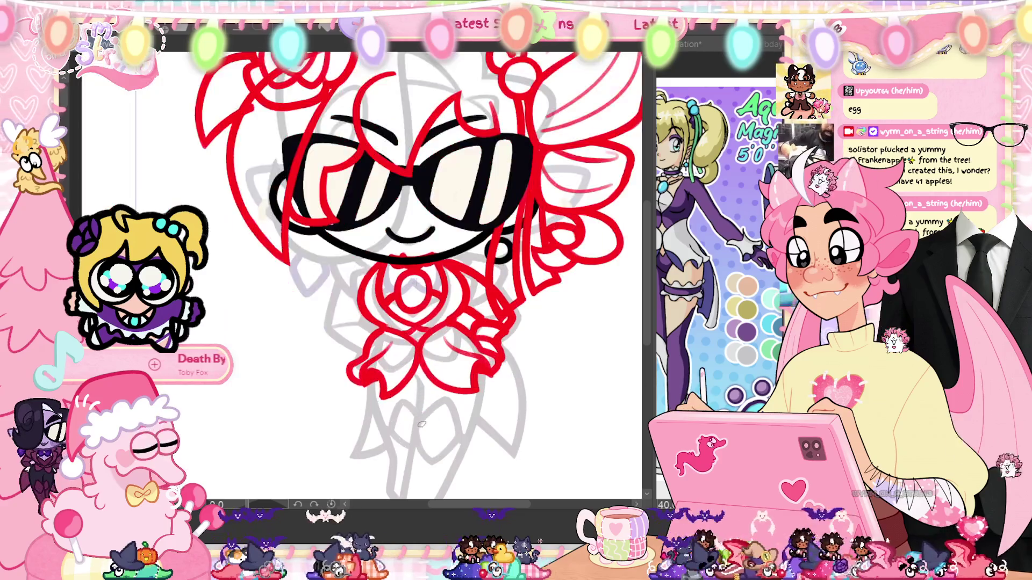
scroll(429, 394, right, 3)
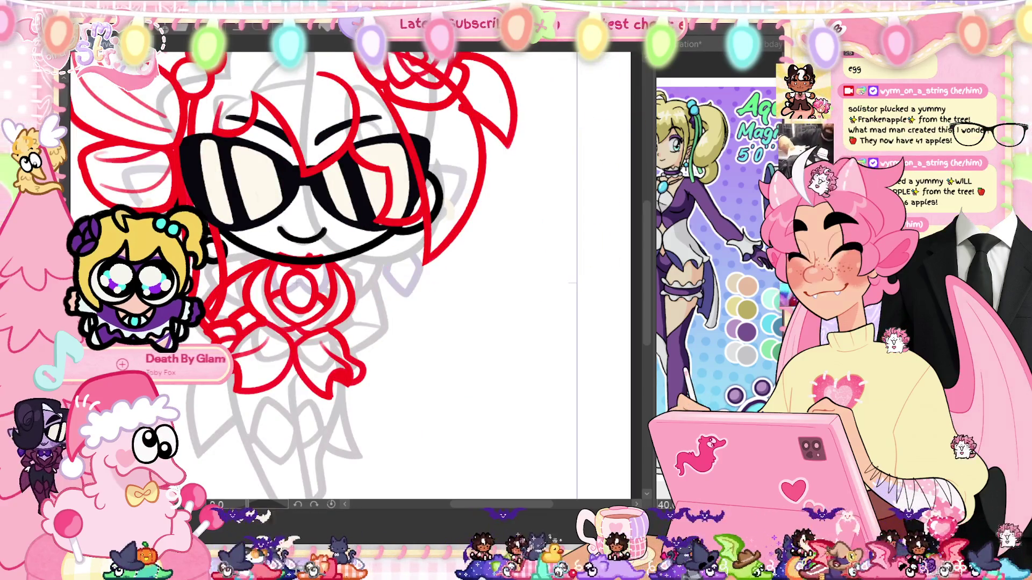
scroll(407, 384, up, 1)
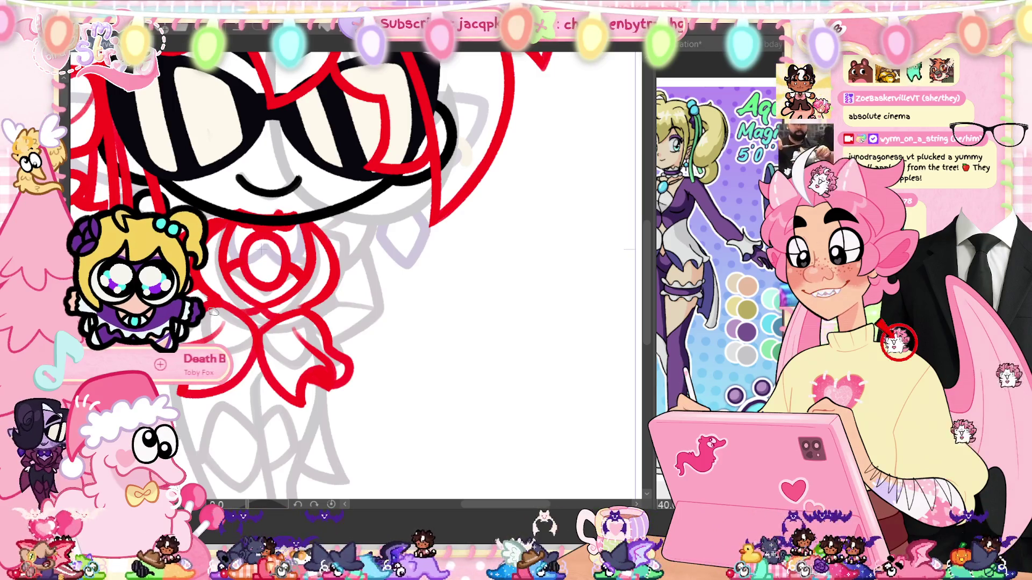
Step: Flip the canvas view back with the H shortcut so the staff is on the right
key(h)
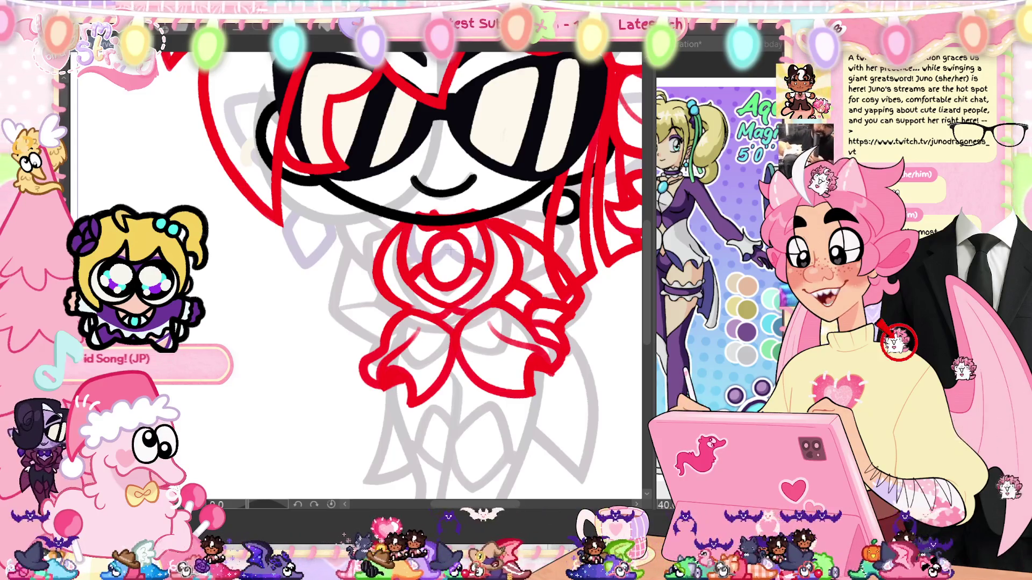
Step: Draw the left arm's curved red outline beside the bow
drag(565, 379, 505, 376)
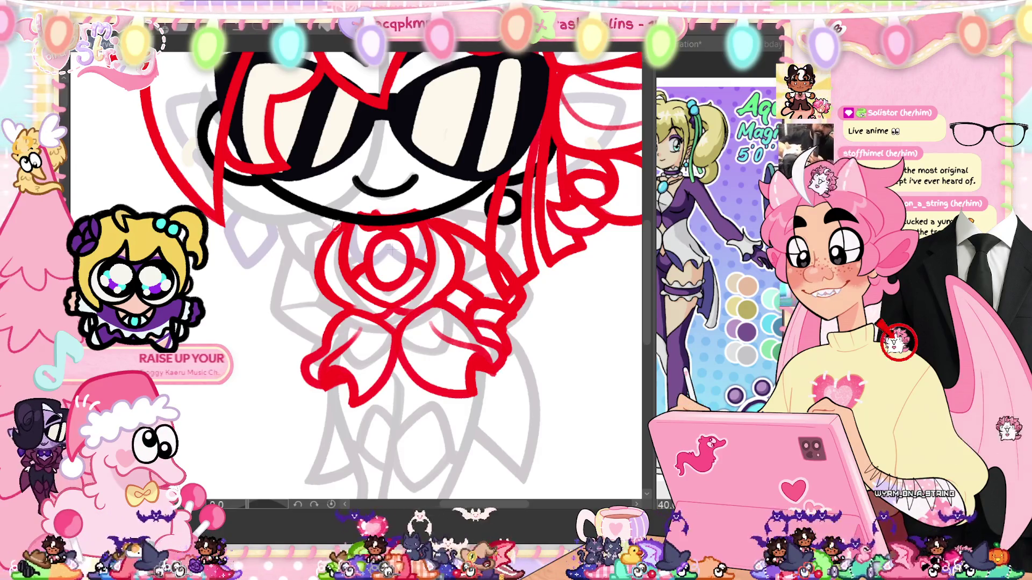
scroll(360, 176, down, 1)
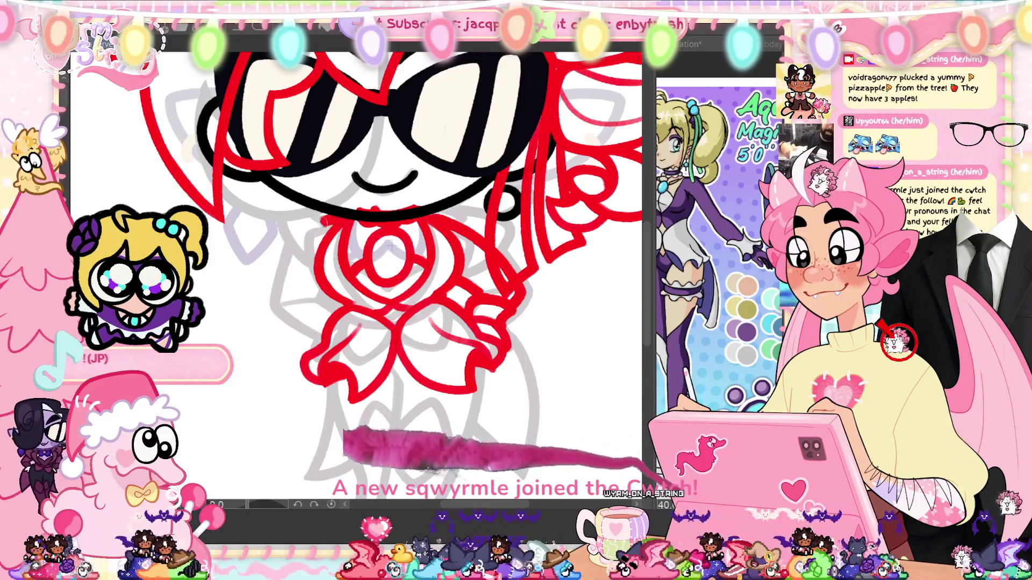
mouse_move(328, 221)
mouse_down()
mouse_move(279, 306)
mouse_move(322, 334)
mouse_up()
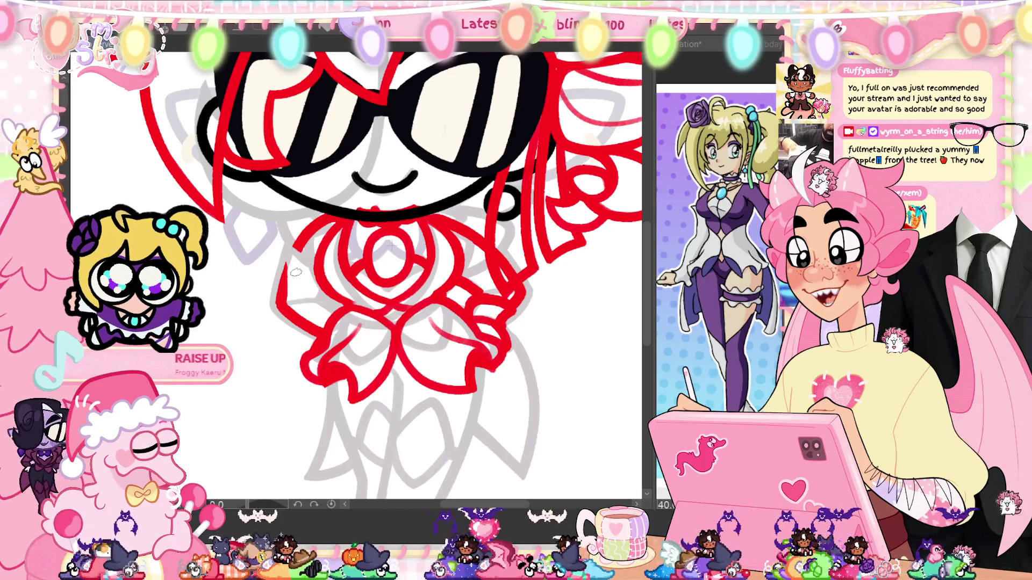
Step: Pan and zoom the view around the rose brooch and bow beneath the face
drag(295, 273, 300, 273)
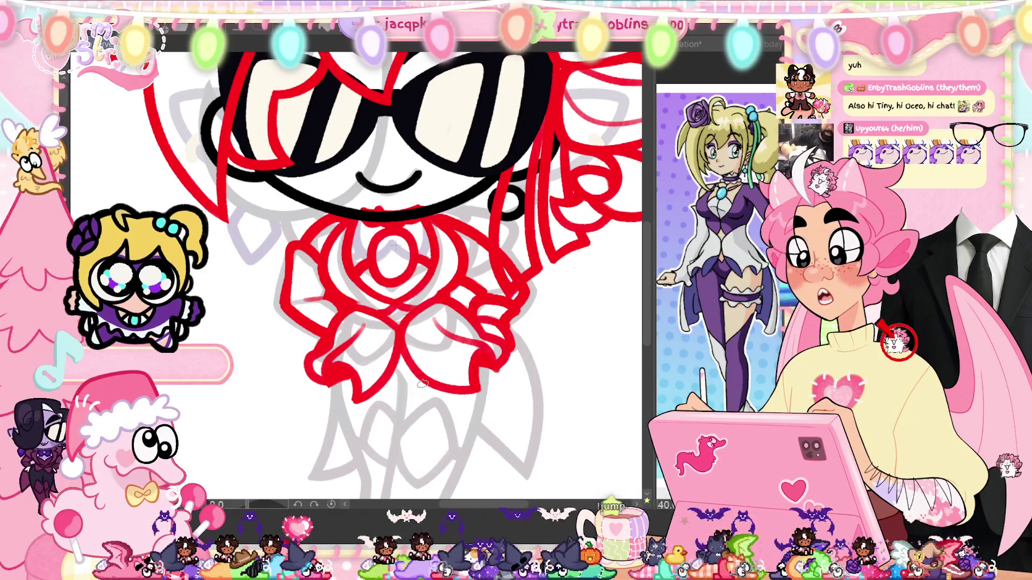
scroll(304, 239, up, 2)
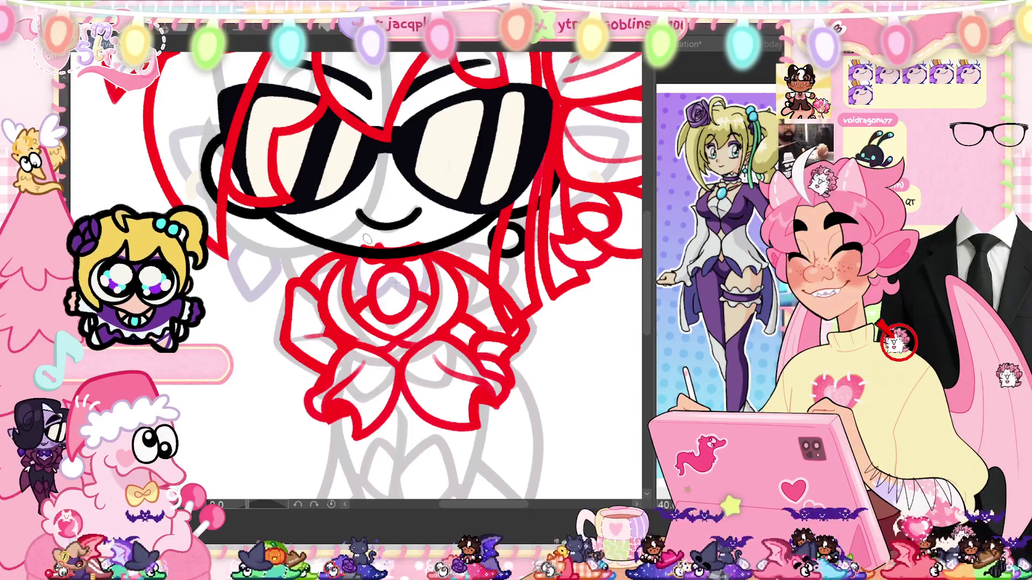
drag(366, 238, 369, 241)
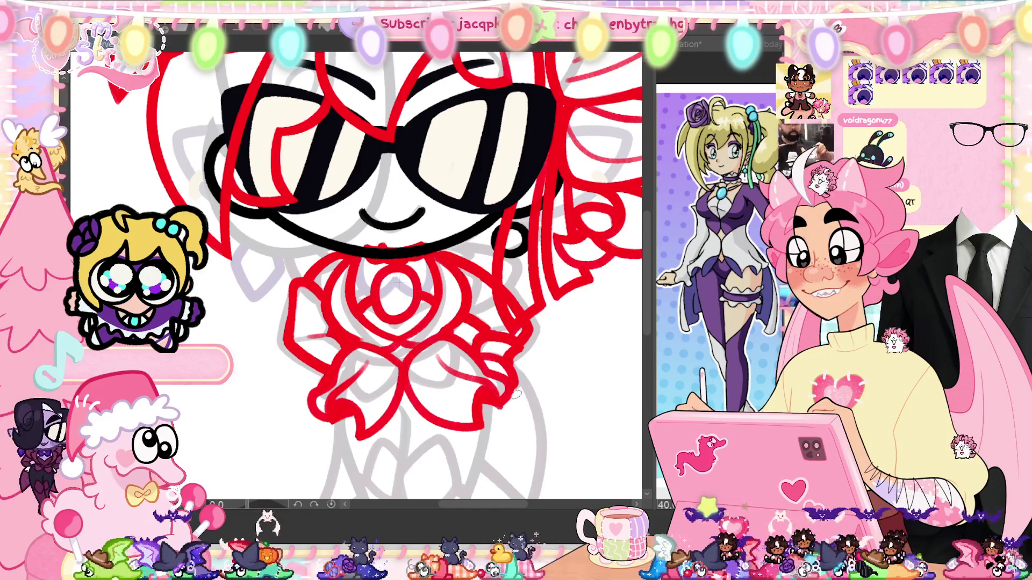
scroll(482, 295, up, 1)
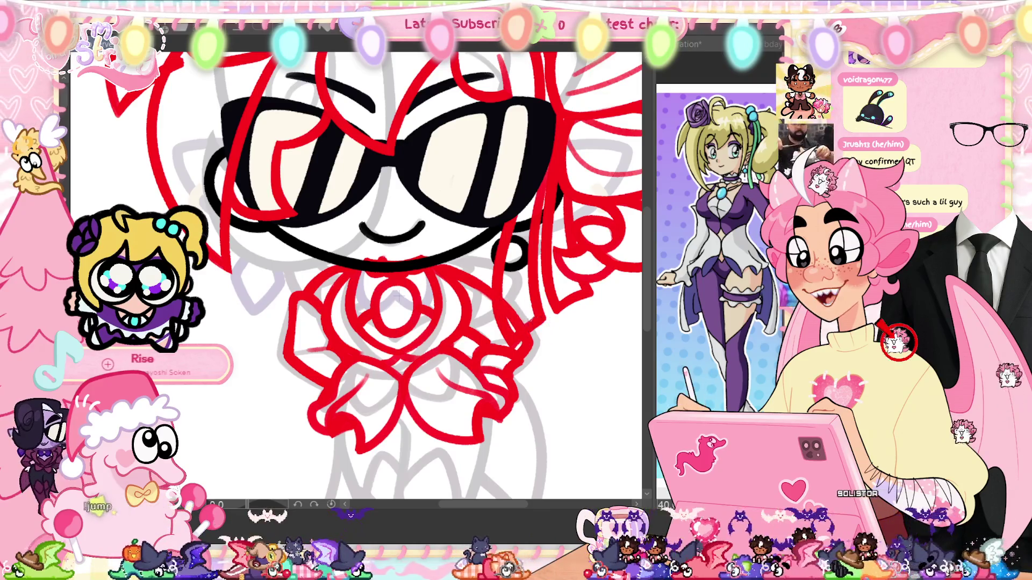
scroll(526, 387, down, 2)
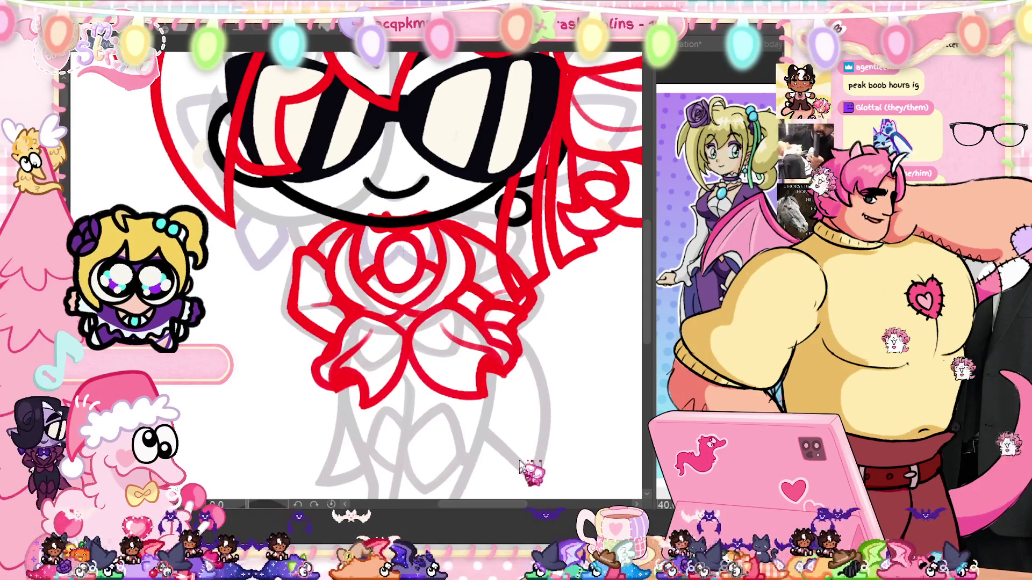
Step: Ink the staff's right edge down from the rose petals, redrawing until it fits
scroll(647, 316, down, 2)
scroll(647, 316, down, 4)
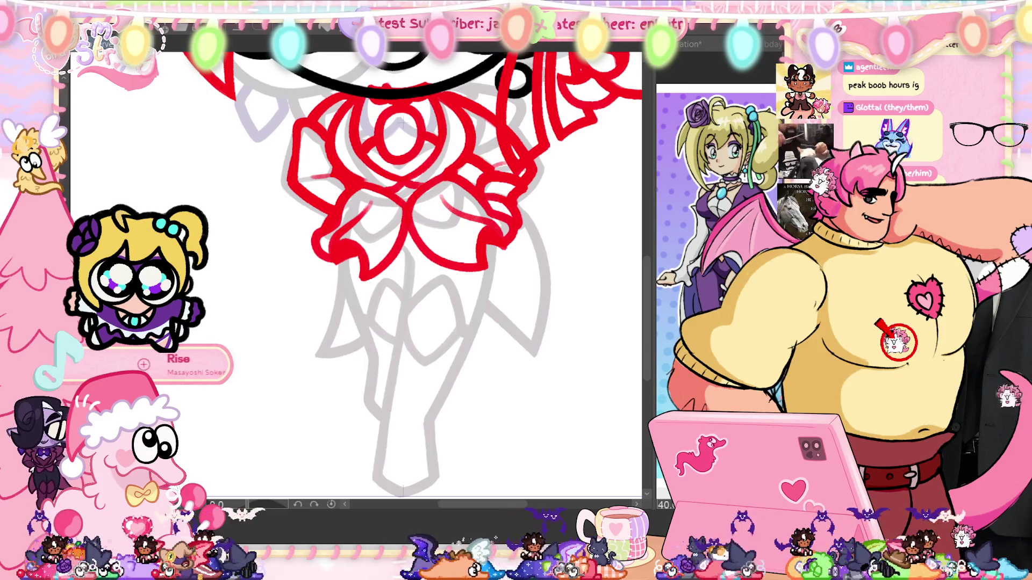
scroll(411, 274, down, 2)
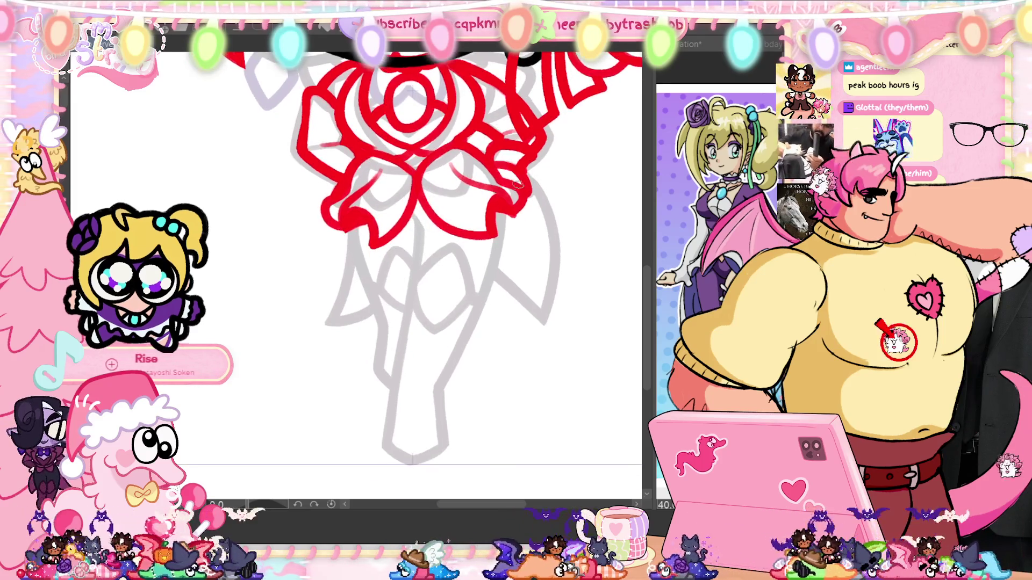
drag(493, 215, 450, 371)
key(ctrl+z)
drag(494, 215, 435, 387)
key(ctrl+z)
mouse_move(498, 214)
mouse_down()
mouse_move(438, 392)
mouse_move(443, 433)
mouse_move(431, 451)
mouse_up()
key(ctrl+z)
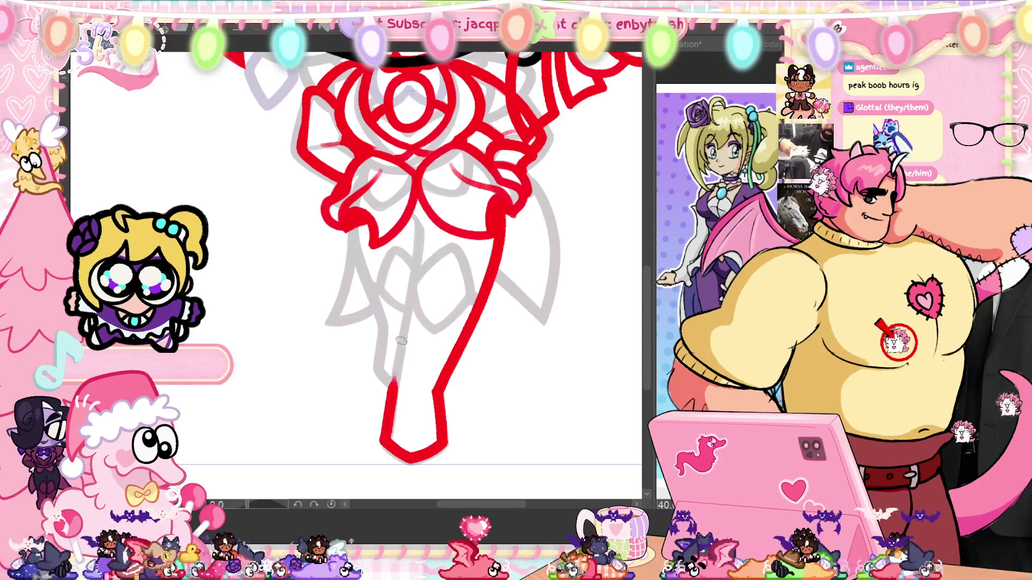
Step: Draw the staff's left edge from the bow down the handle
drag(421, 243, 409, 343)
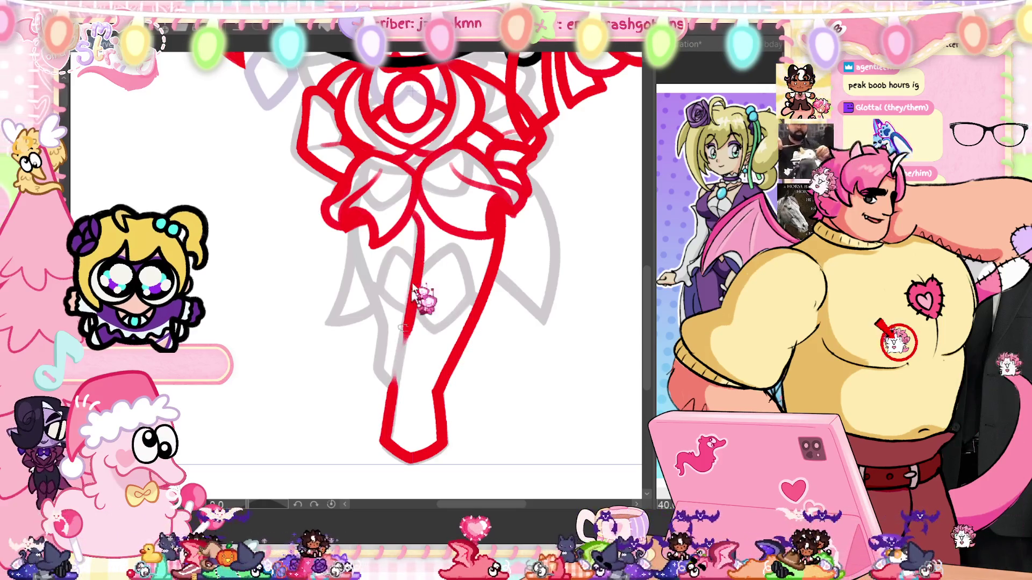
key(ctrl+z)
drag(419, 227, 398, 380)
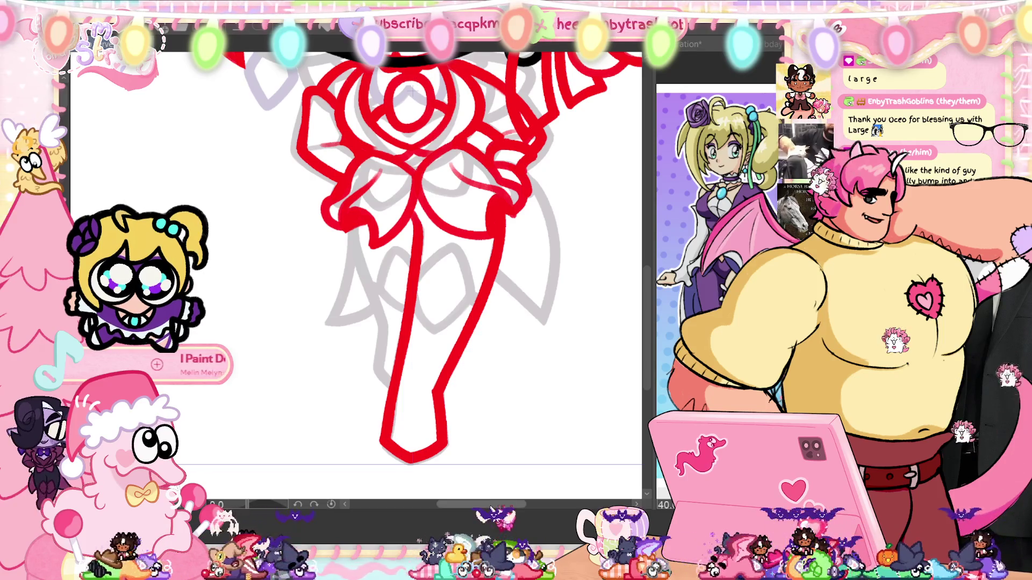
Step: Try a ribbon band across the upper part of the staff handle
drag(547, 364, 541, 364)
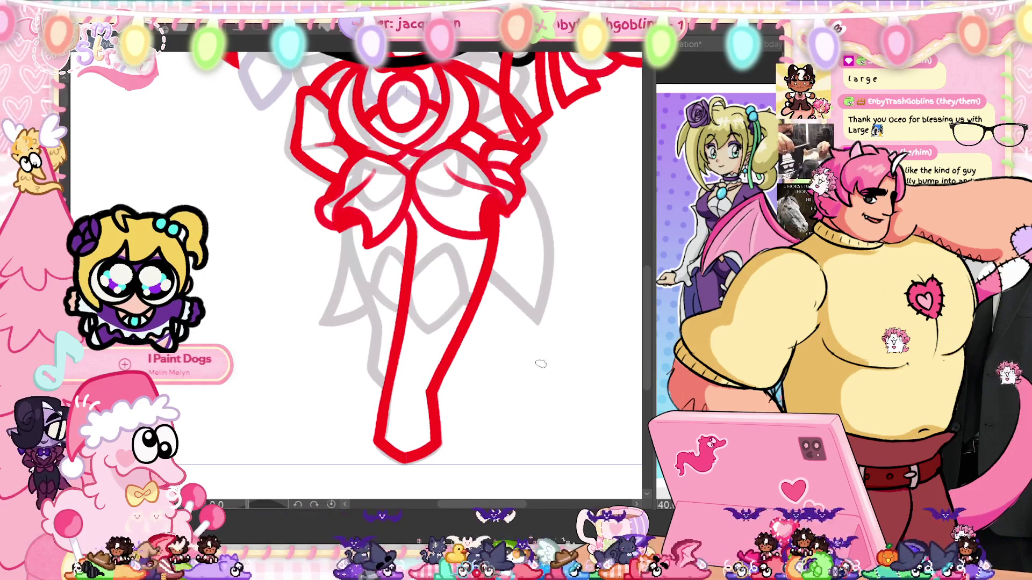
drag(415, 249, 476, 257)
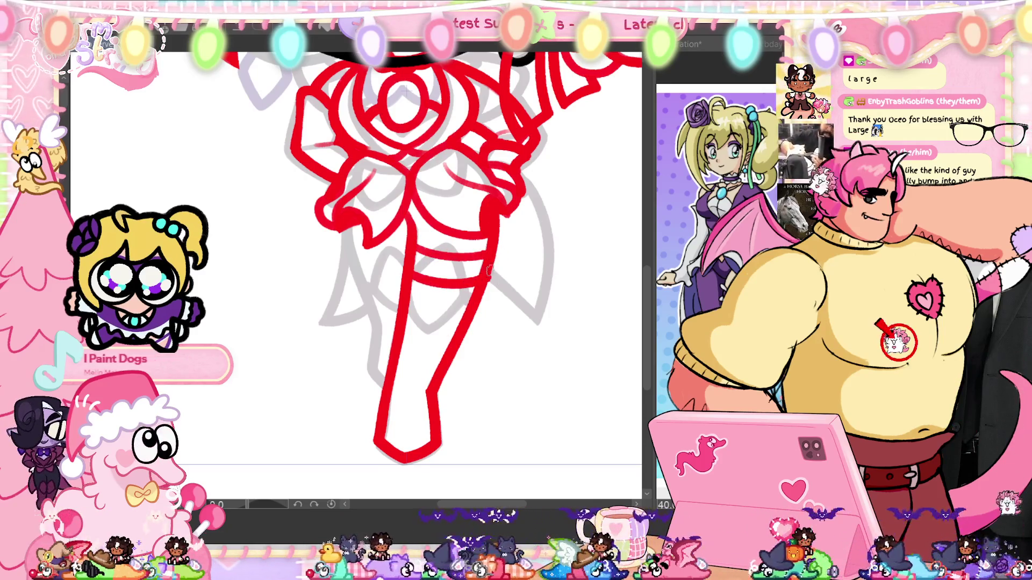
key(ctrl+z)
drag(413, 273, 479, 279)
key(ctrl+z)
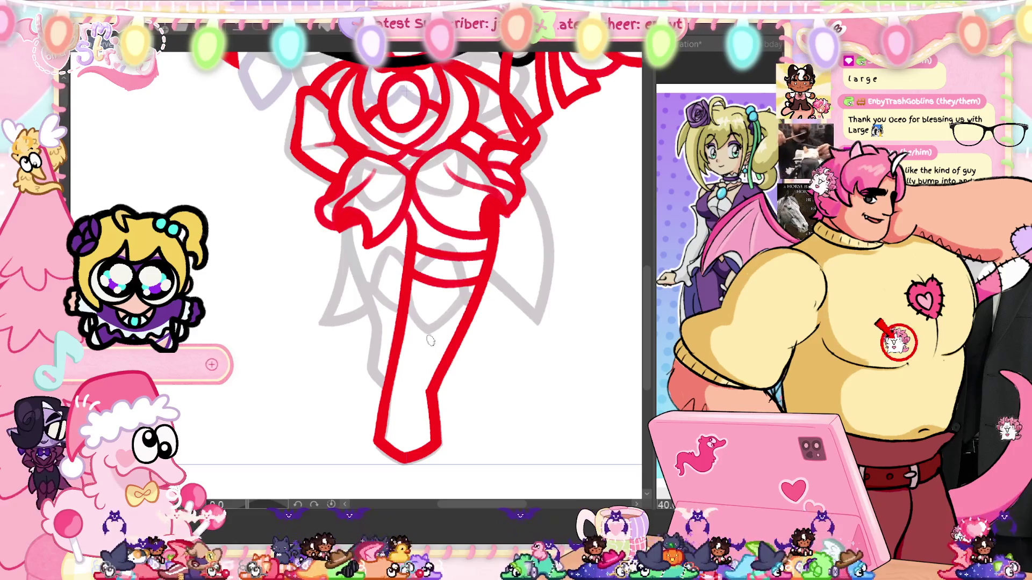
Step: Draw a curved ribbon band across the middle of the handle, retrying several times
drag(406, 318, 470, 301)
key(ctrl+z)
drag(406, 318, 473, 299)
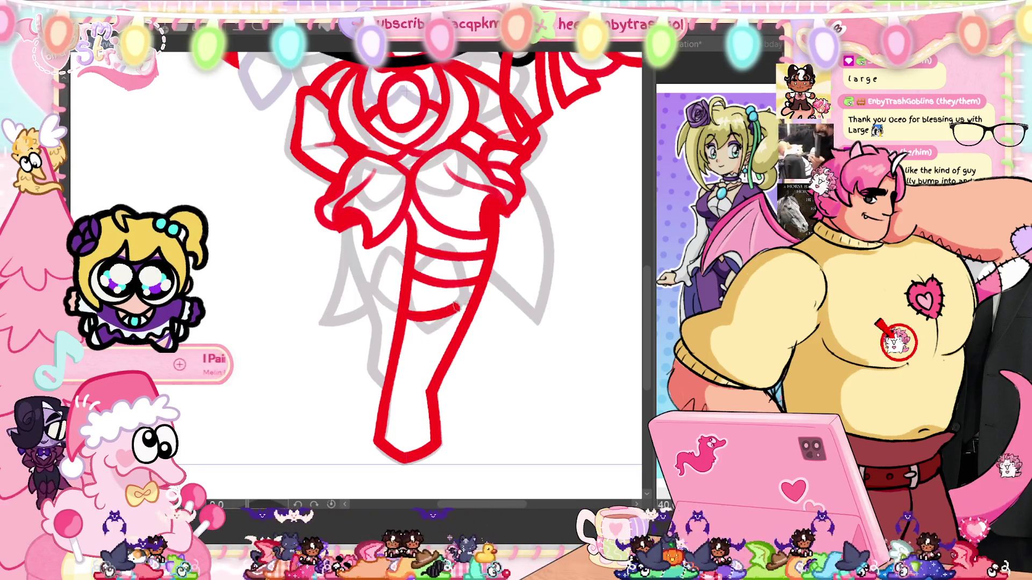
drag(406, 318, 473, 299)
key(ctrl+z)
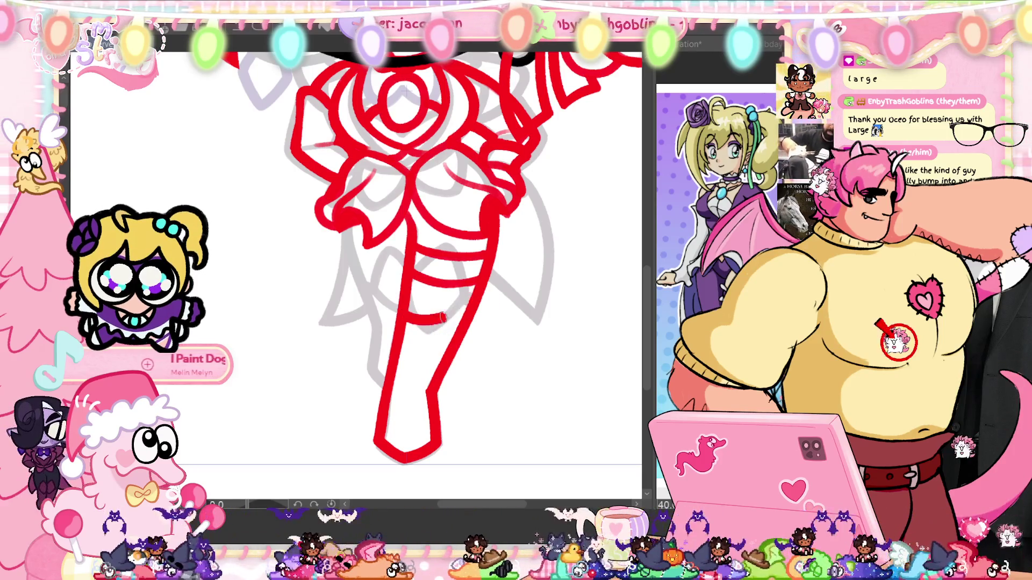
key(ctrl+z)
drag(406, 319, 473, 300)
key(ctrl+z)
drag(407, 318, 471, 300)
key(ctrl+z)
drag(406, 318, 472, 300)
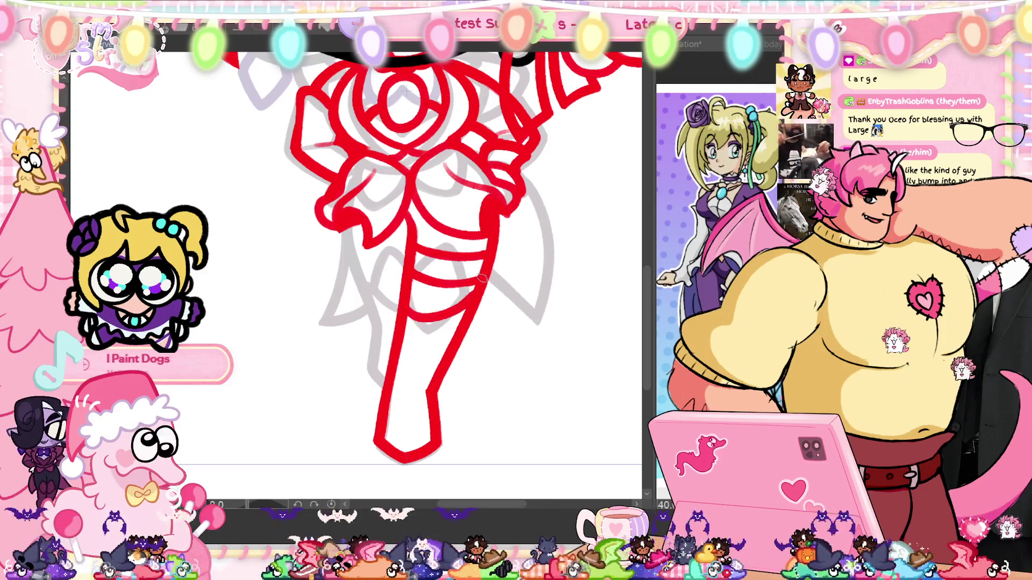
key(ctrl+z)
drag(407, 318, 472, 300)
key(ctrl+z)
drag(407, 318, 472, 300)
key(ctrl+z)
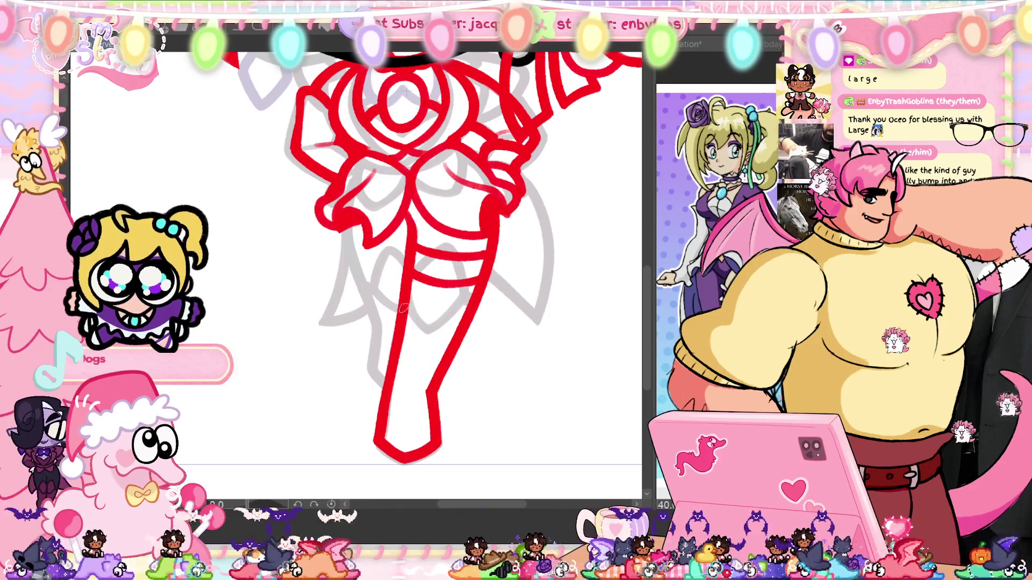
Step: Refine the lower ribbon band slightly higher across the handle
drag(403, 308, 478, 288)
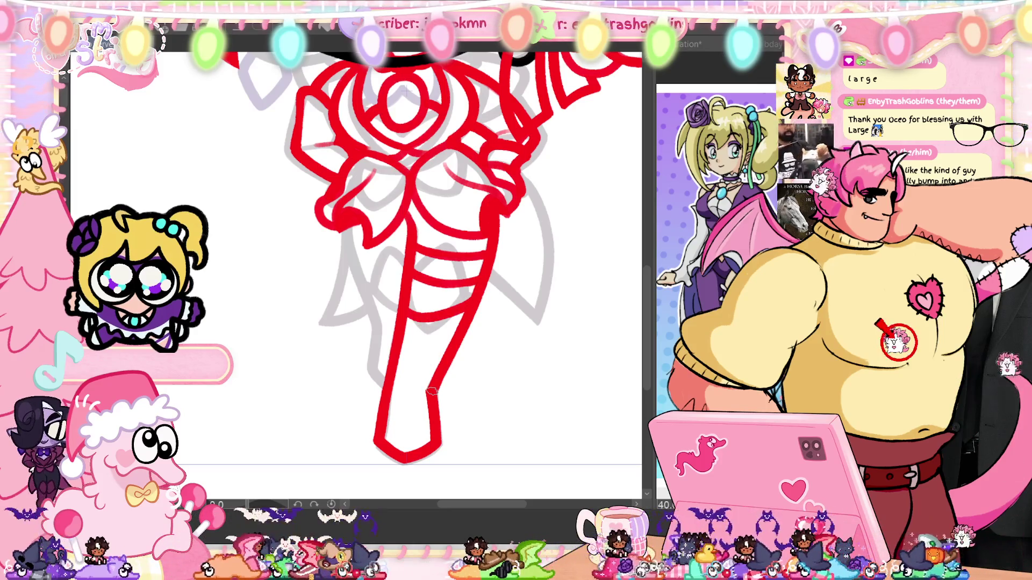
key(ctrl+z)
drag(408, 314, 471, 294)
key(ctrl+z)
drag(405, 315, 469, 299)
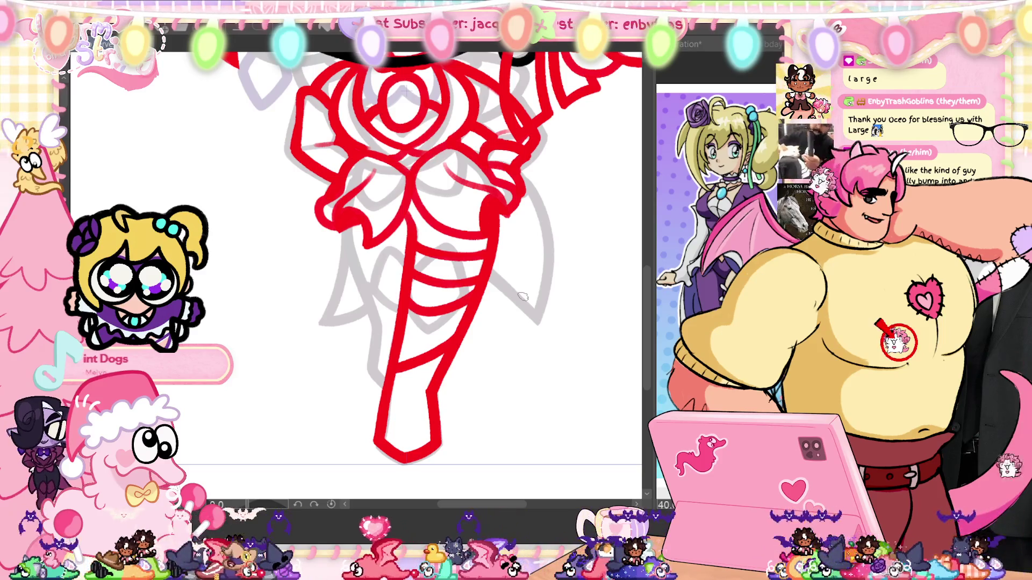
mouse_move(526, 395)
mouse_down()
mouse_move(545, 433)
mouse_move(535, 431)
mouse_up()
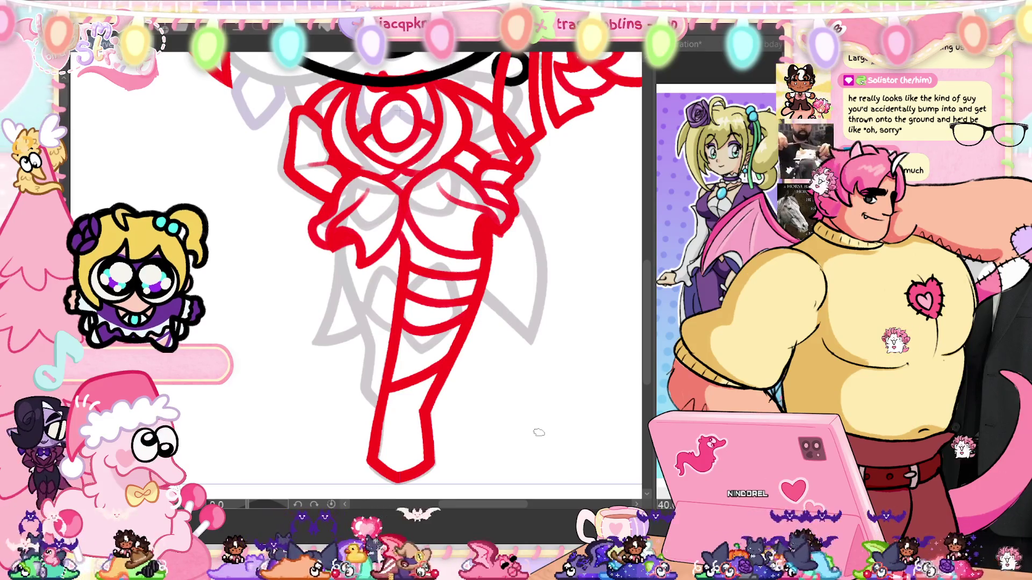
Step: Add a ribbon edge line along the handle's left side, undoing and restoring strokes to compare
drag(339, 248, 356, 304)
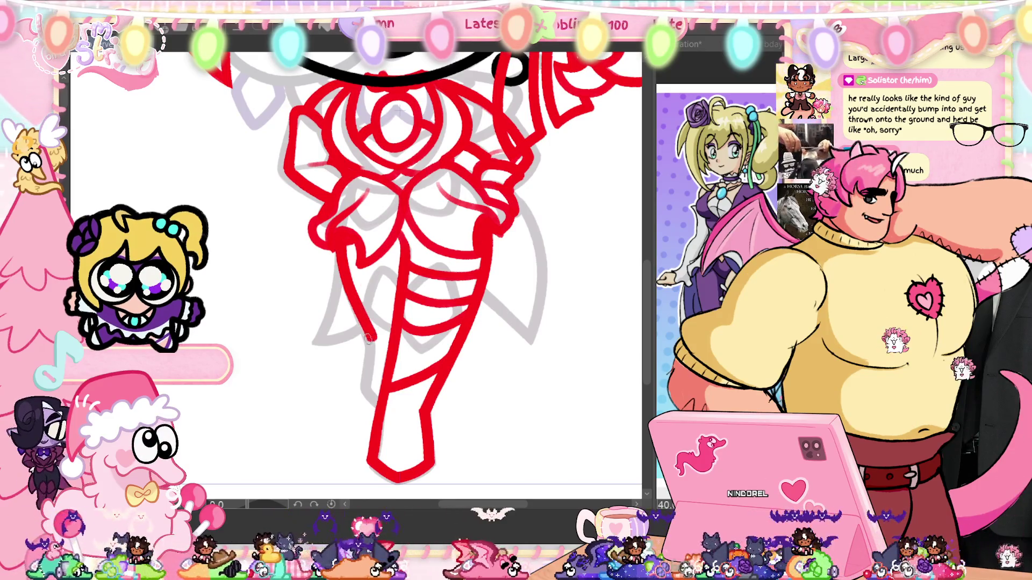
key(ctrl+z)
mouse_move(339, 269)
mouse_down()
mouse_move(363, 326)
mouse_move(375, 407)
mouse_up()
key(ctrl+z)
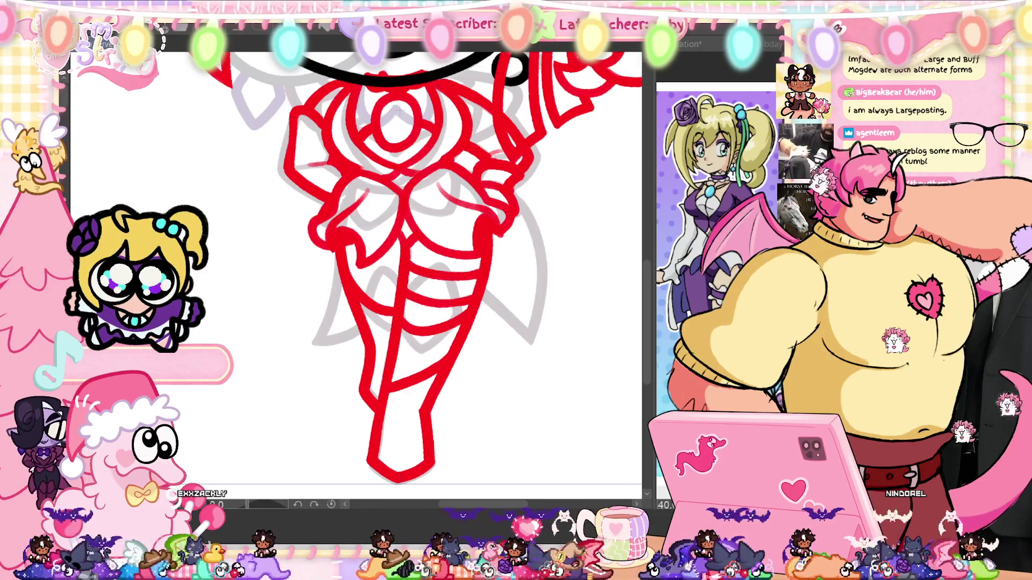
key(ctrl+z)
key(ctrl+y)
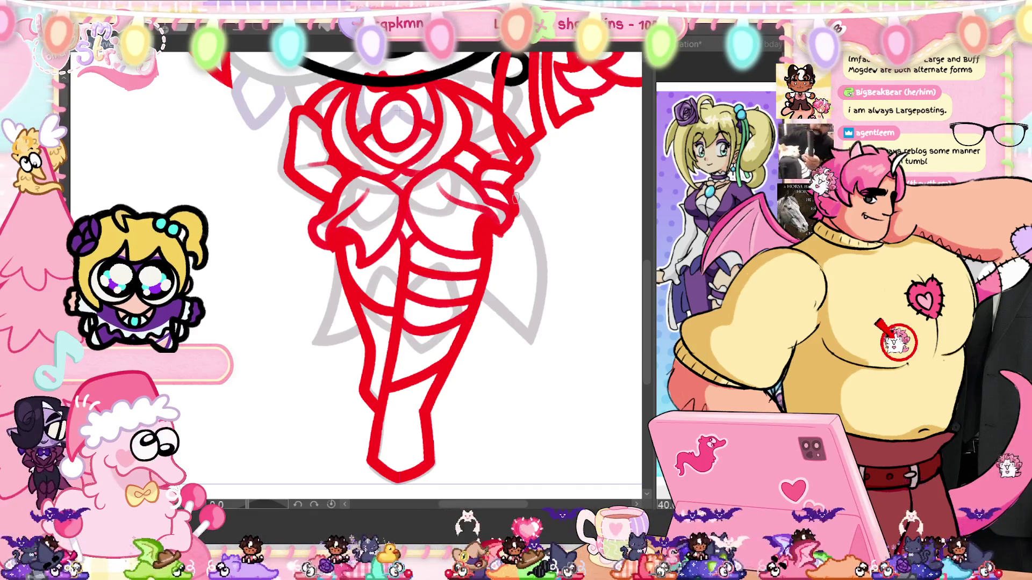
drag(512, 191, 529, 326)
key(ctrl+z)
drag(512, 191, 529, 348)
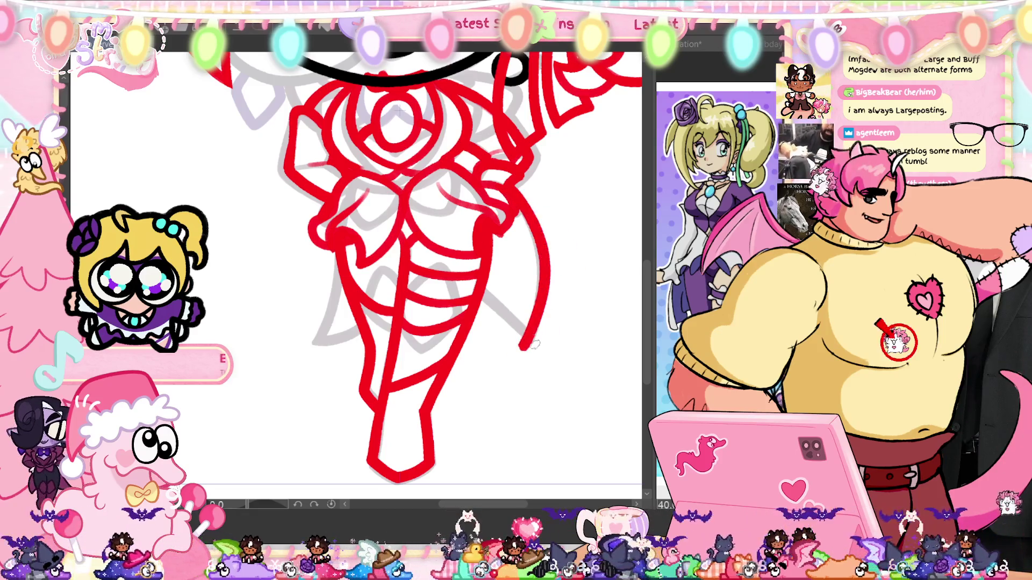
key(ctrl+z)
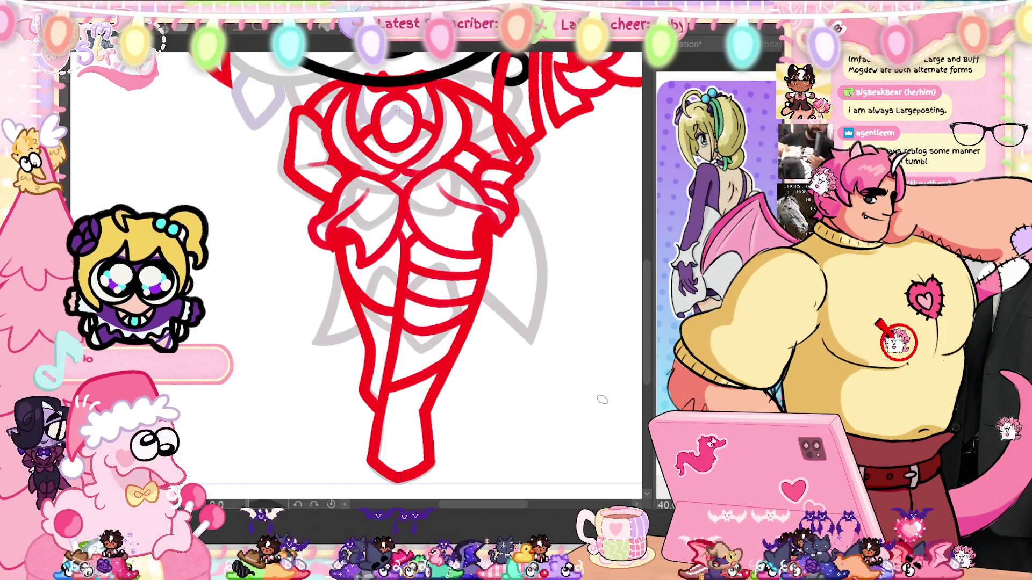
drag(540, 236, 527, 365)
key(ctrl+z)
drag(535, 187, 527, 364)
key(ctrl+z)
key(ctrl+z)
drag(506, 187, 518, 364)
key(ctrl+z)
mouse_move(516, 186)
mouse_down()
mouse_move(547, 293)
mouse_move(513, 370)
mouse_up()
key(ctrl+z)
drag(516, 186, 515, 371)
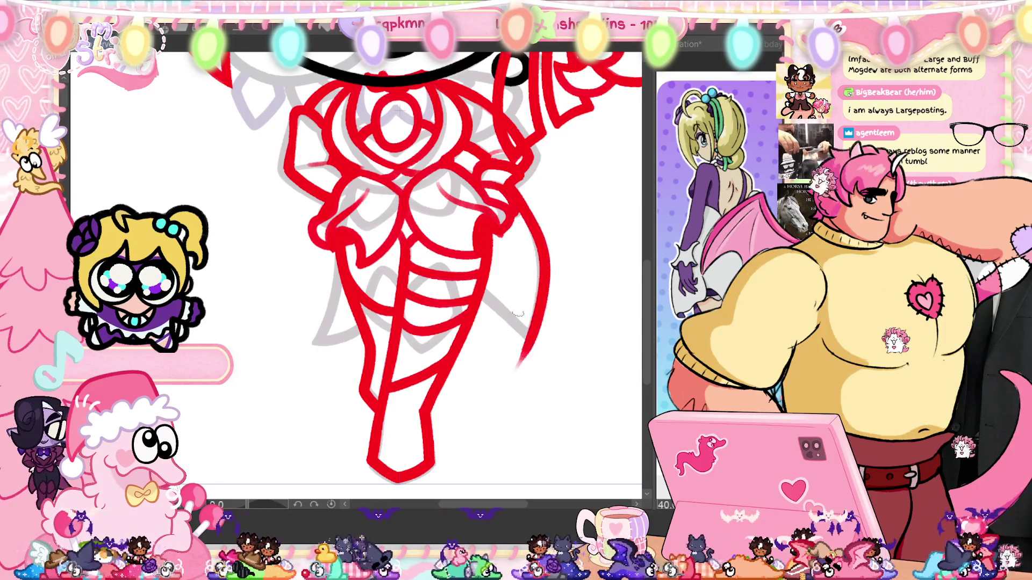
key(ctrl+z)
drag(508, 185, 511, 370)
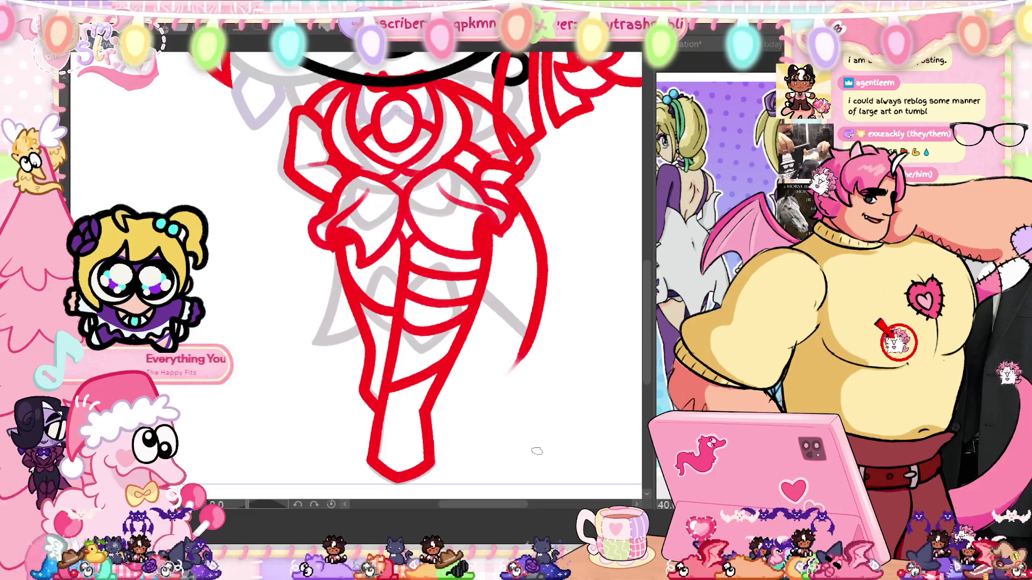
drag(524, 213, 527, 329)
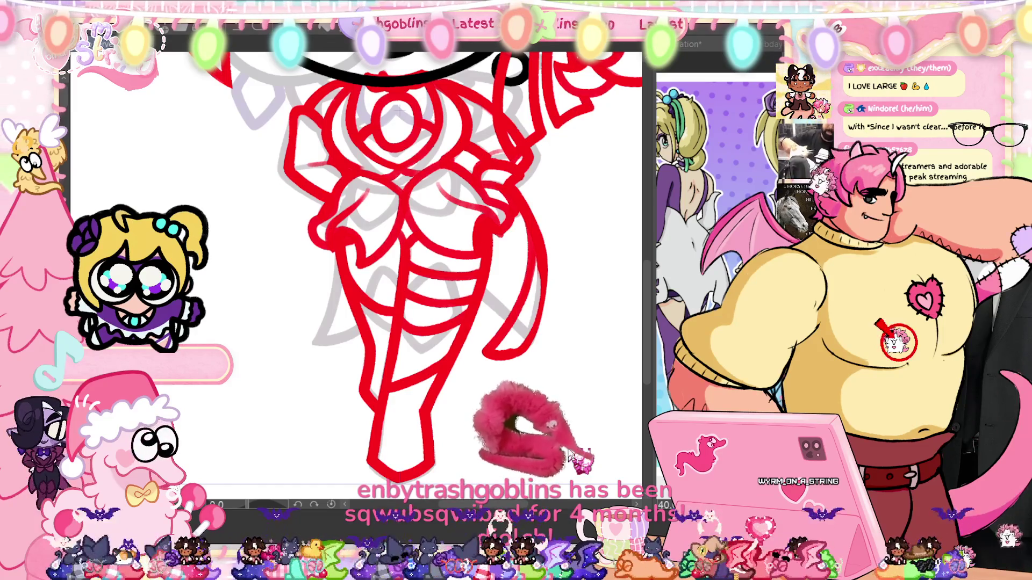
key(ctrl+z)
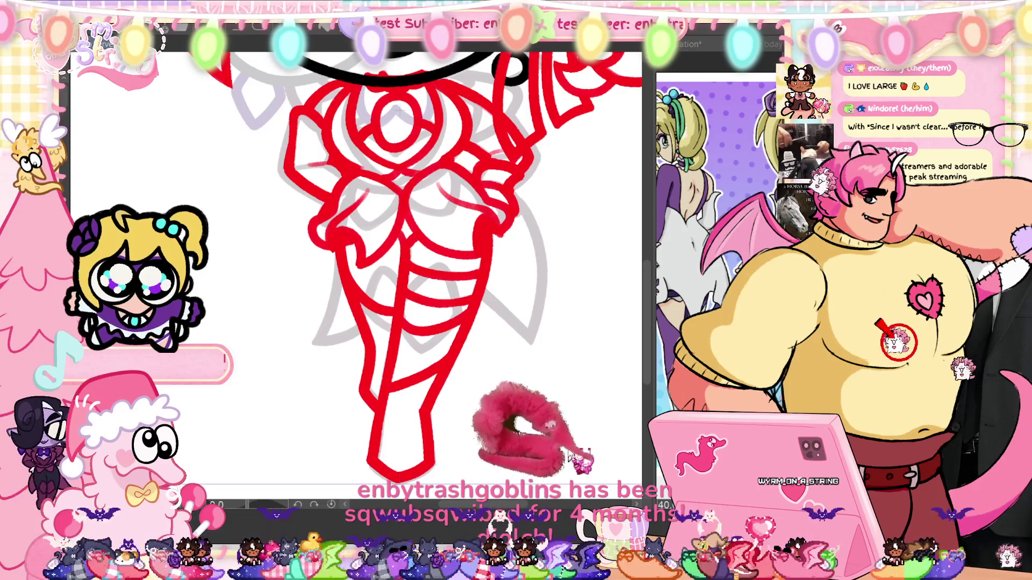
scroll(355, 268, right, 2)
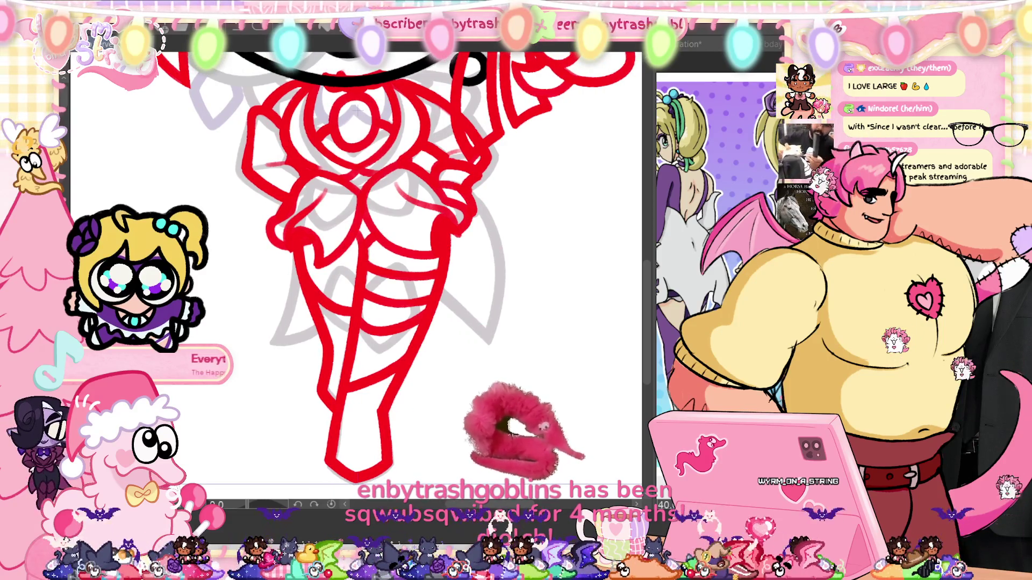
Step: Draw the first edge of the ribbon streamer curving down past the right leg
drag(529, 314, 491, 373)
key(ctrl+z)
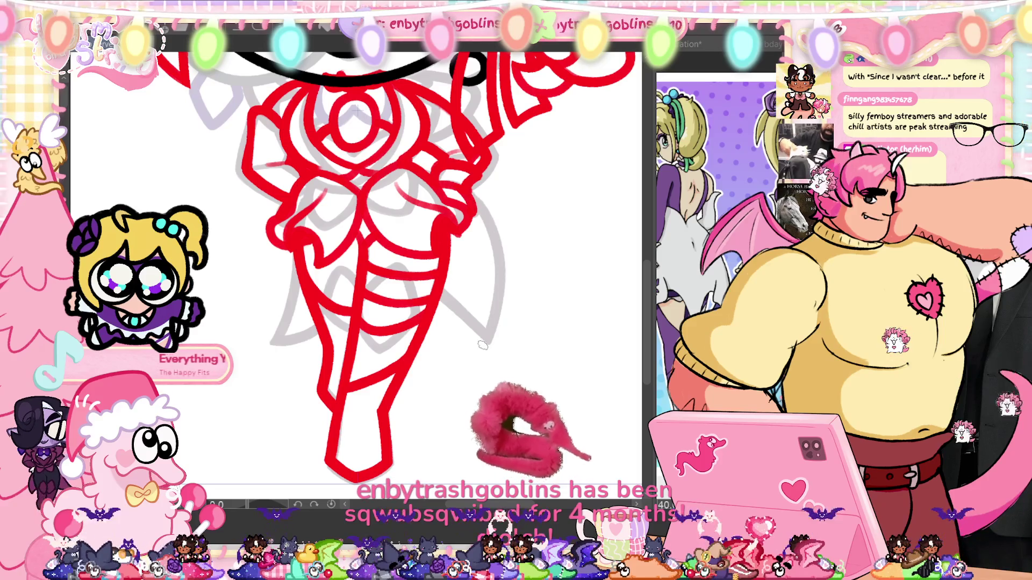
drag(473, 188, 491, 349)
key(ctrl+z)
mouse_move(473, 188)
mouse_down()
mouse_move(499, 283)
mouse_move(478, 357)
mouse_up()
key(ctrl+z)
drag(473, 190, 478, 357)
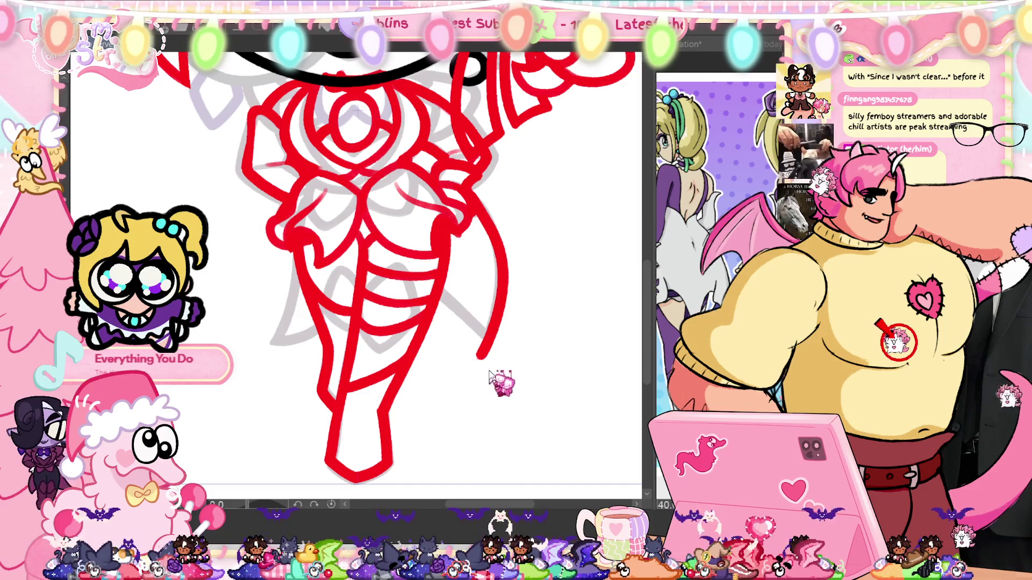
key(ctrl+z)
drag(471, 189, 492, 354)
key(ctrl+z)
key(ctrl+z)
mouse_move(471, 188)
mouse_down()
mouse_move(486, 360)
mouse_move(499, 250)
mouse_move(478, 357)
mouse_up()
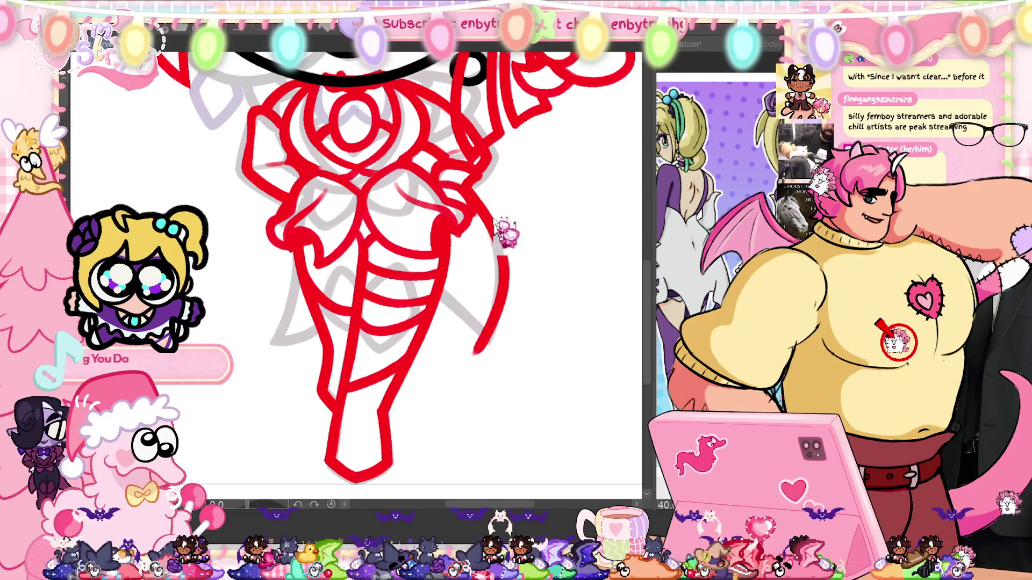
key(ctrl+z)
drag(501, 250, 477, 353)
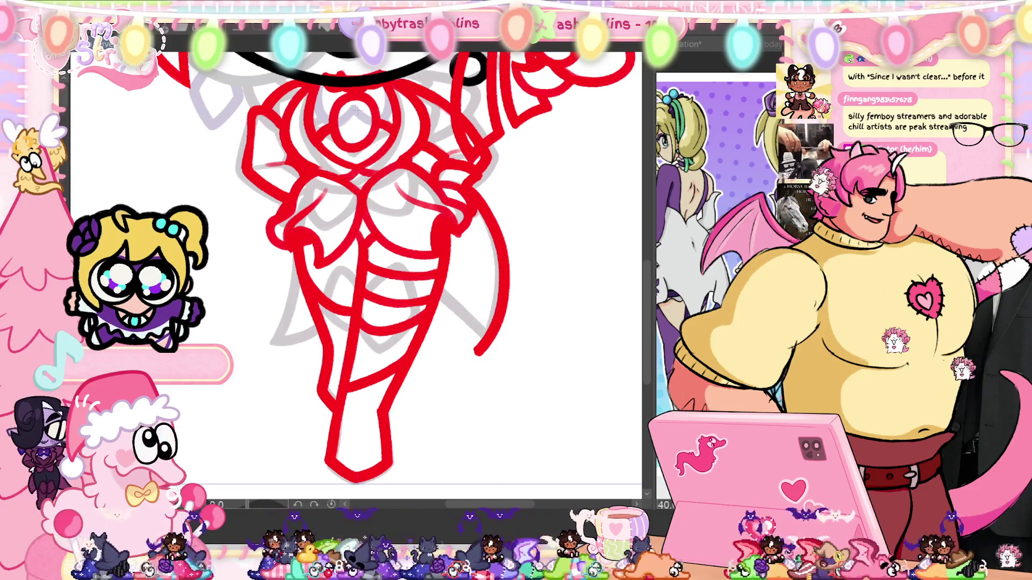
Step: Add the streamer's second edge and erase the leg outline overlapping the ribbon
drag(439, 299, 397, 396)
key(ctrl+z)
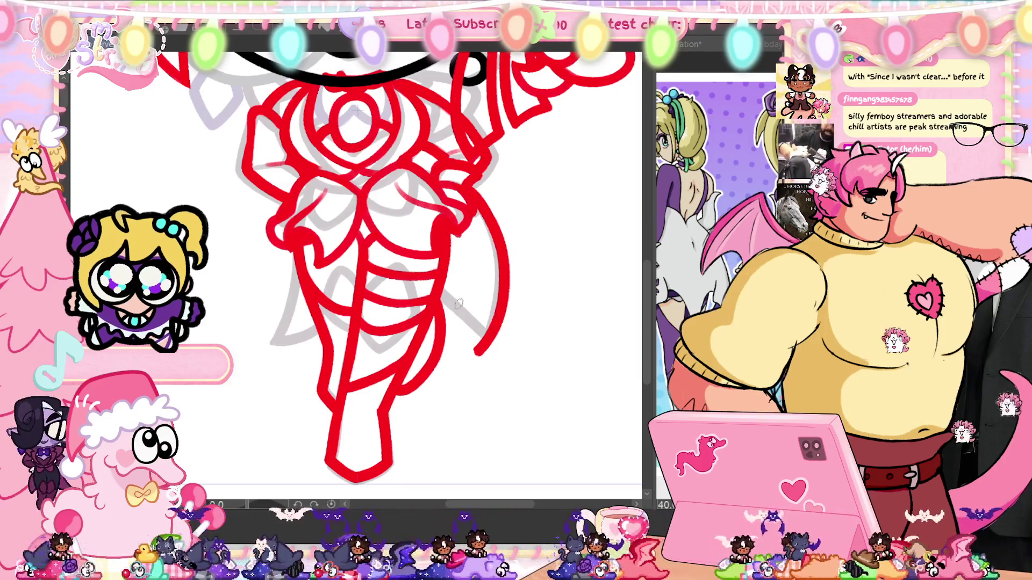
drag(442, 294, 486, 335)
key(ctrl+z)
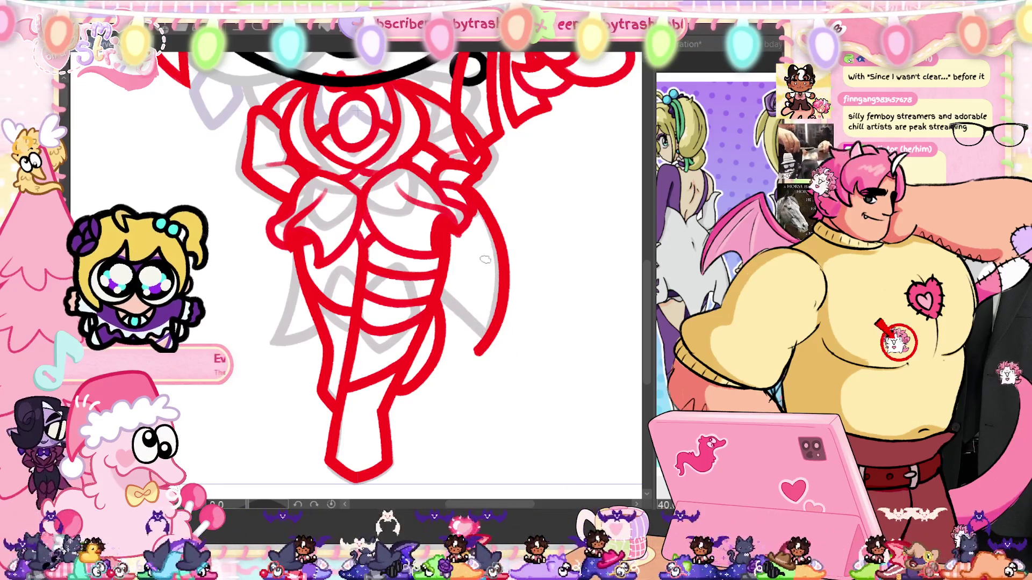
drag(483, 209, 469, 349)
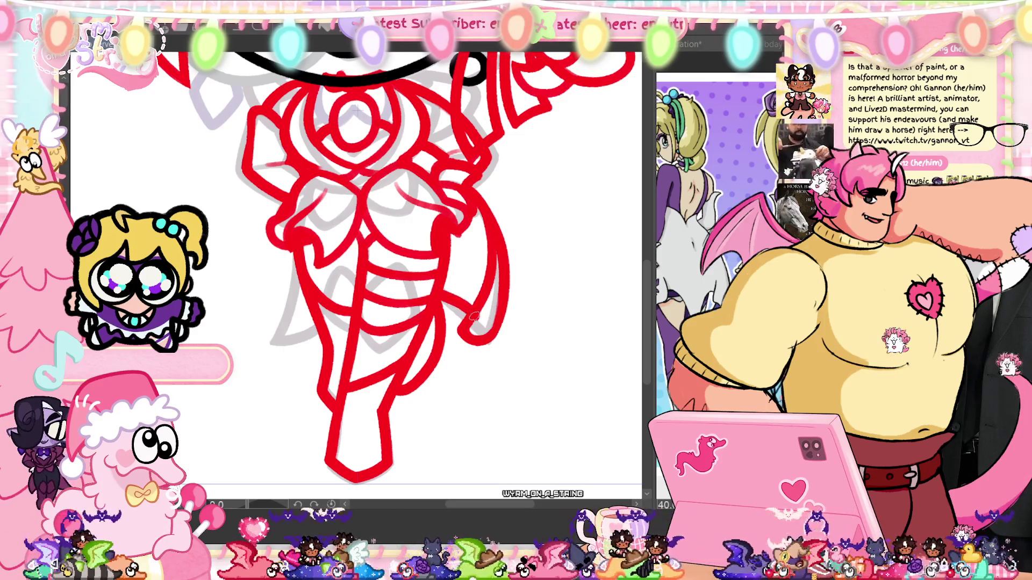
drag(464, 312, 438, 293)
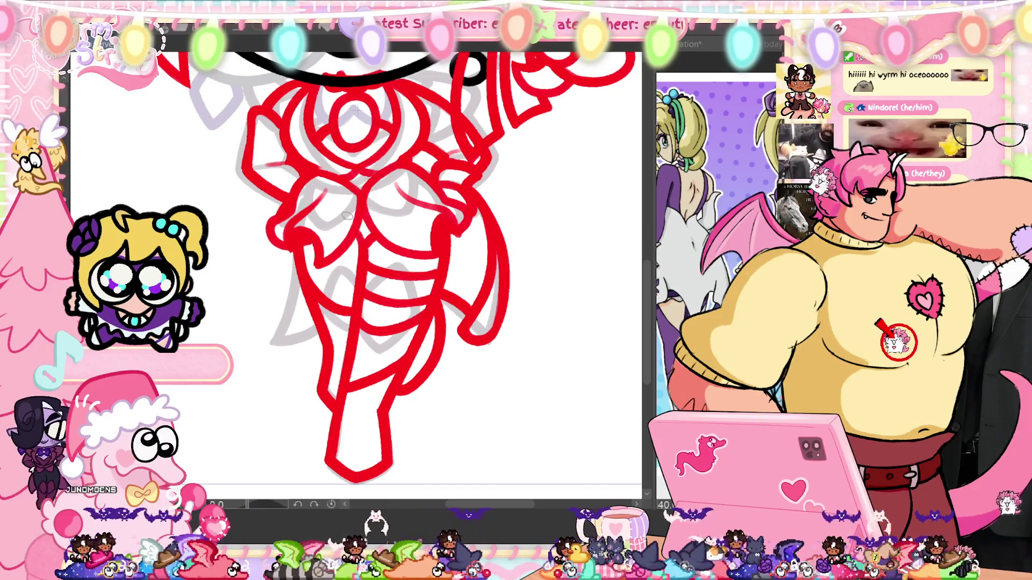
Step: Zoom out, then zoom in on the grey 'The Twins' reference sketch
scroll(347, 215, down, 5)
scroll(348, 216, up, 4)
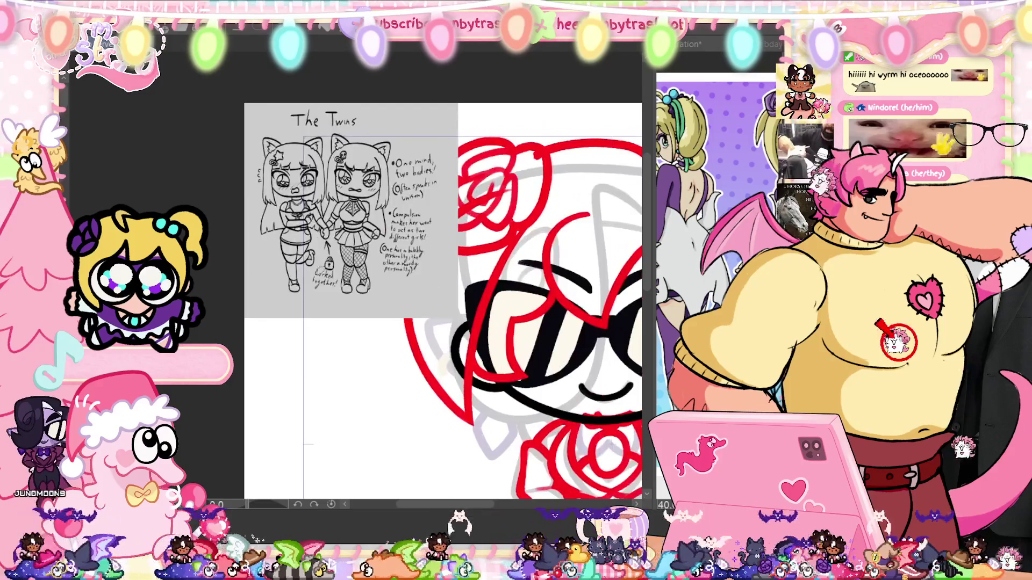
scroll(325, 270, up, 3)
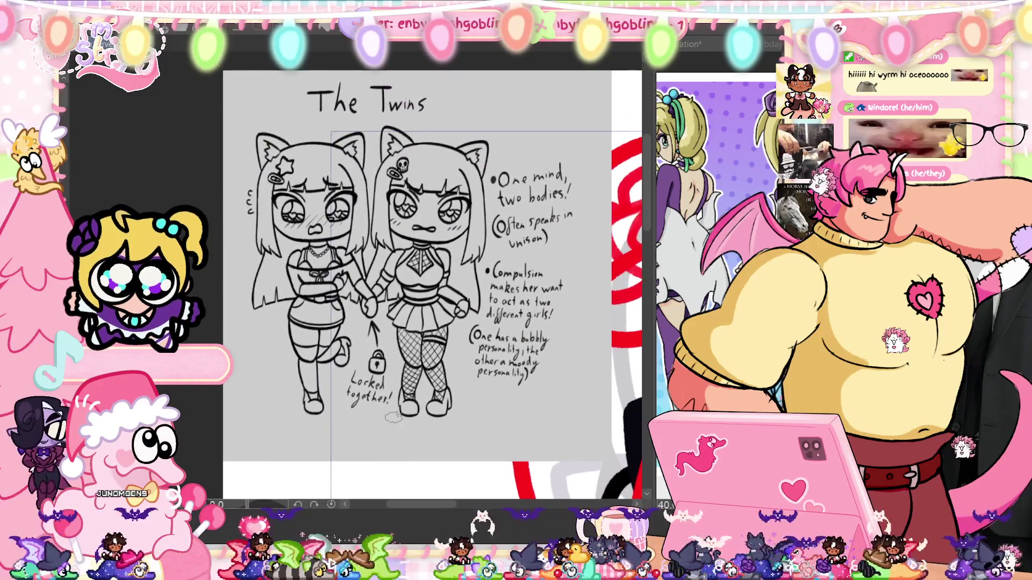
scroll(393, 418, up, 2)
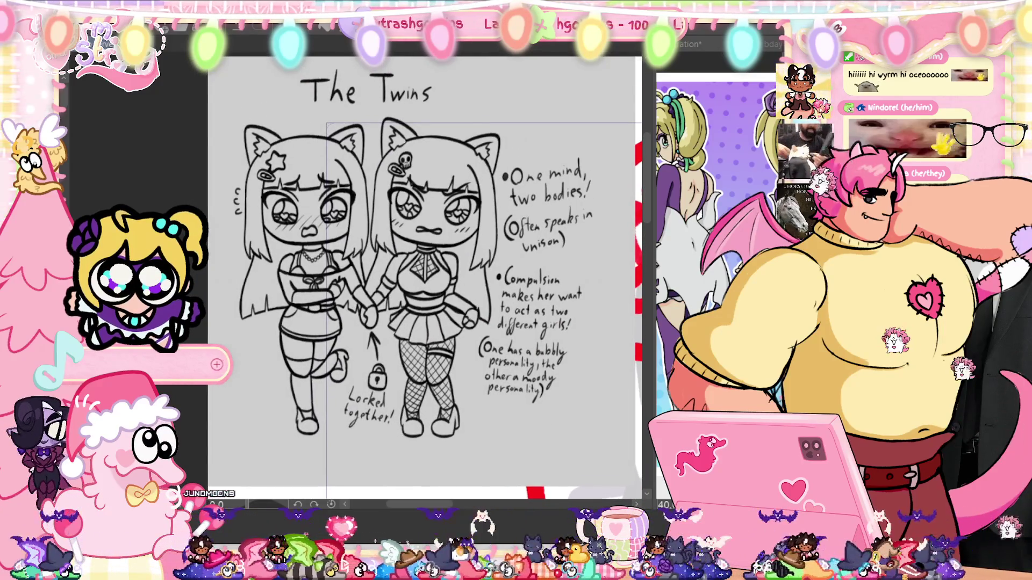
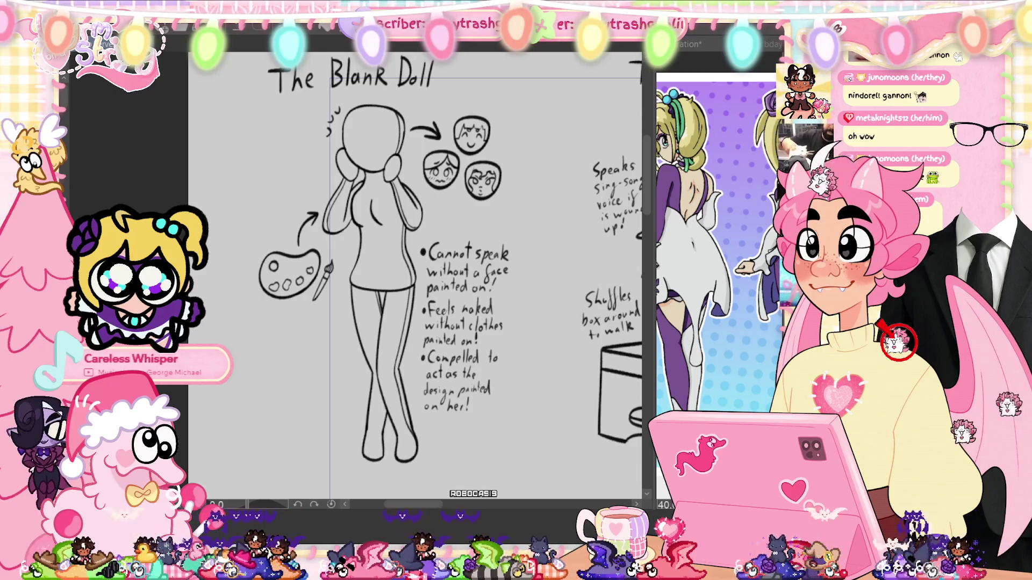
Step: Pan the toy sheet right from The Blank Doll past The Music Box to The Pool-Toy Pony
drag(420, 510, 461, 507)
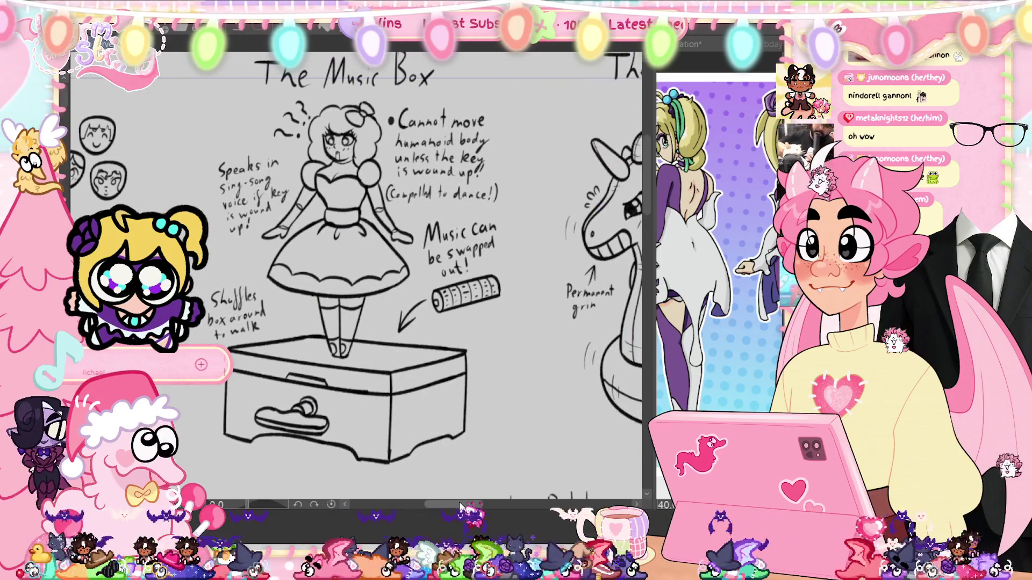
drag(460, 507, 456, 507)
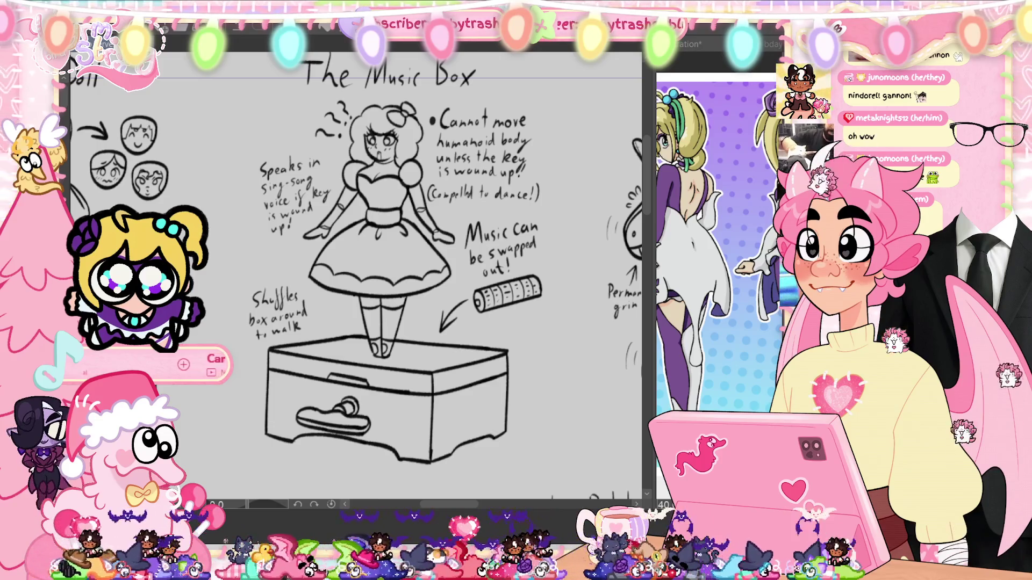
scroll(354, 269, right, 5)
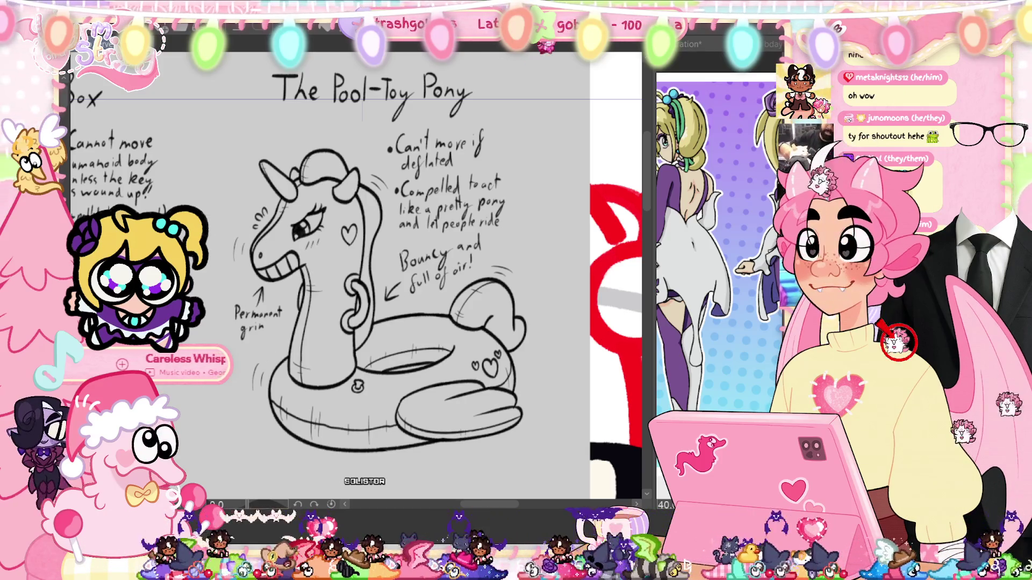
Step: Pan down and across to the Piggy Bank, Cat Plush, Toy Car and Yo-Yo sketches
scroll(402, 275, down, 10)
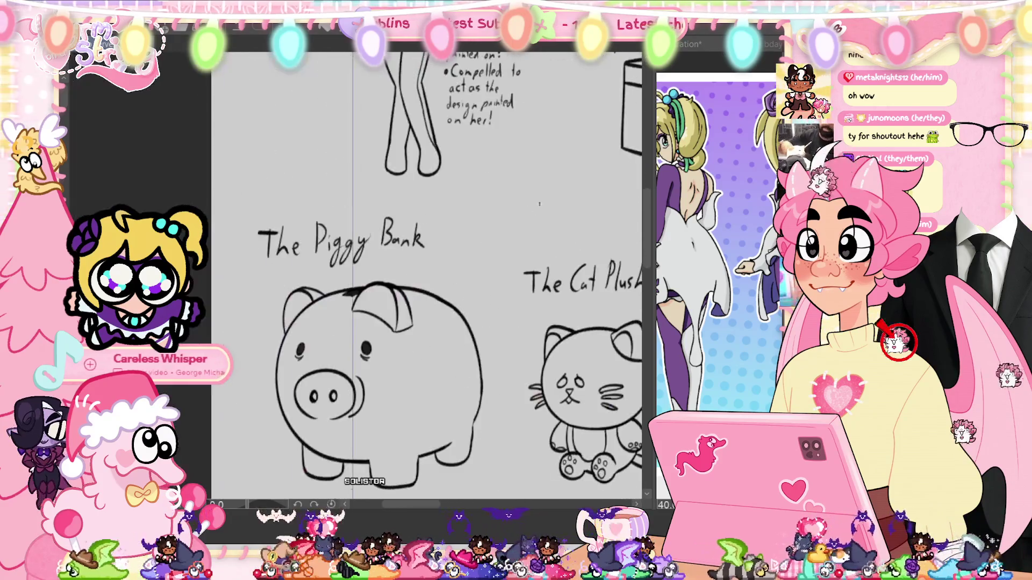
scroll(419, 275, down, 1)
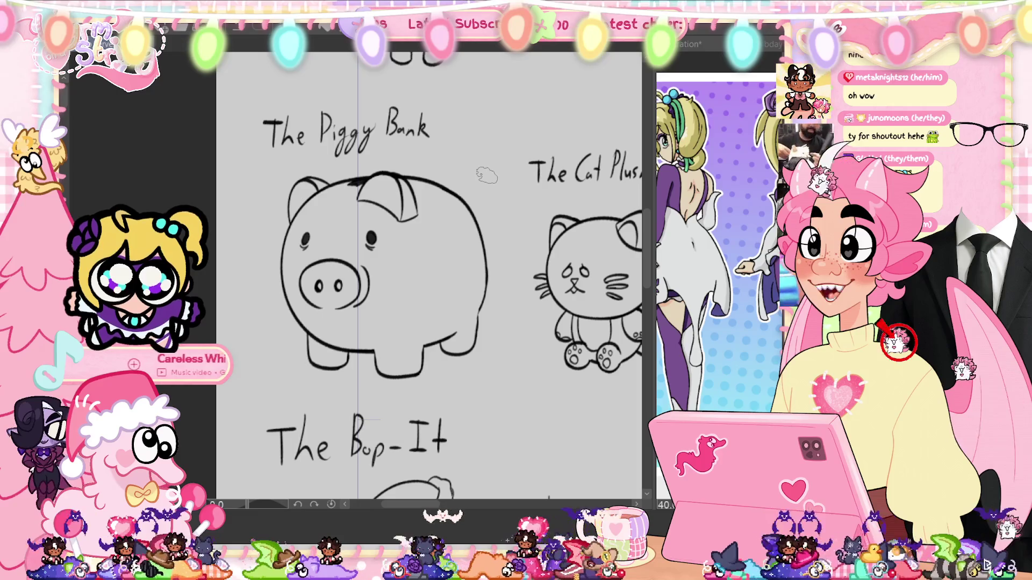
mouse_move(501, 172)
mouse_down()
mouse_move(255, 153)
mouse_move(283, 178)
mouse_up()
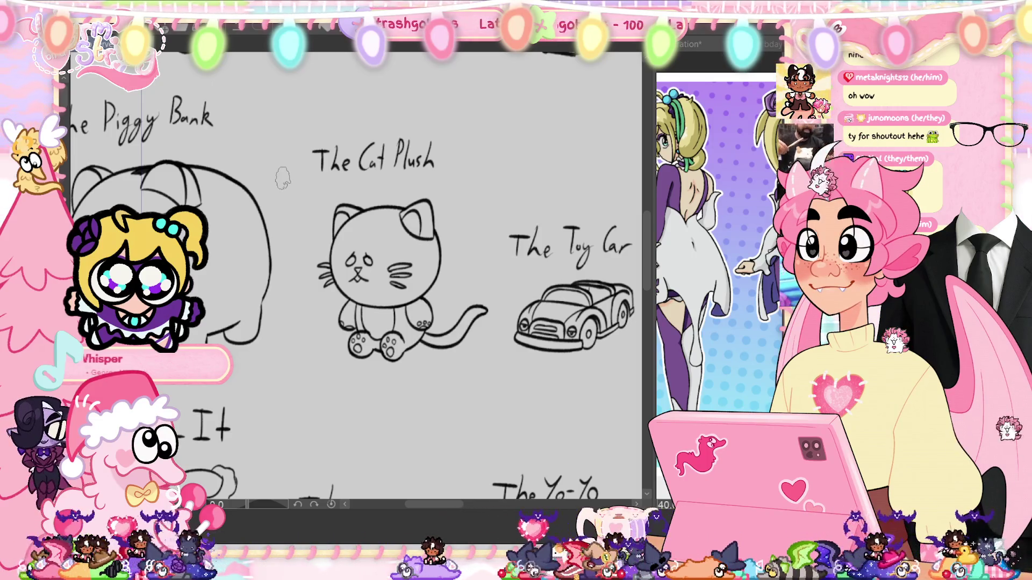
Step: Zoom in on the Toy Car, zoom back out, and pan over to the Rubber Duck and Etch-A-Sketch
drag(359, 204, 161, 191)
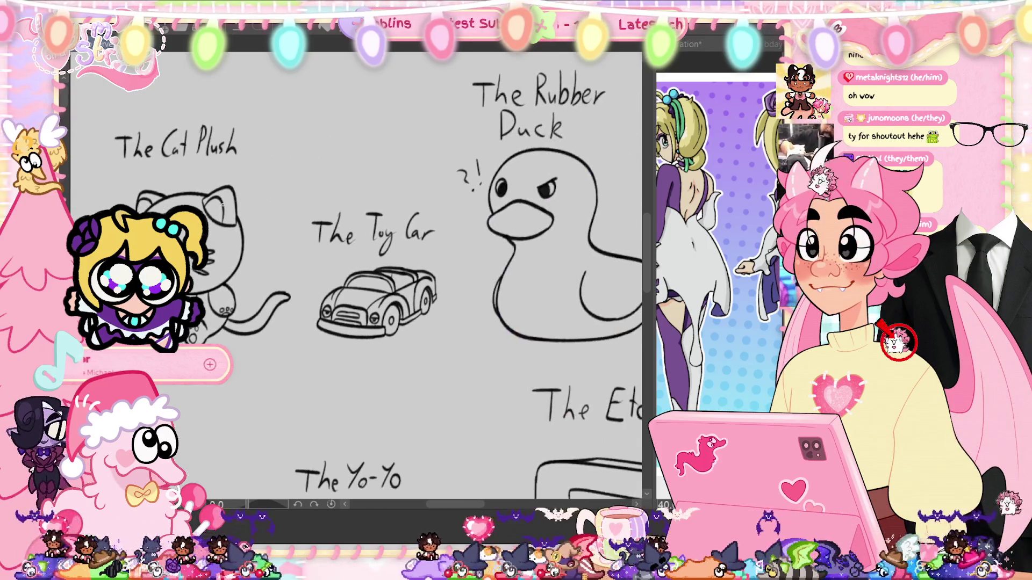
scroll(371, 311, up, 5)
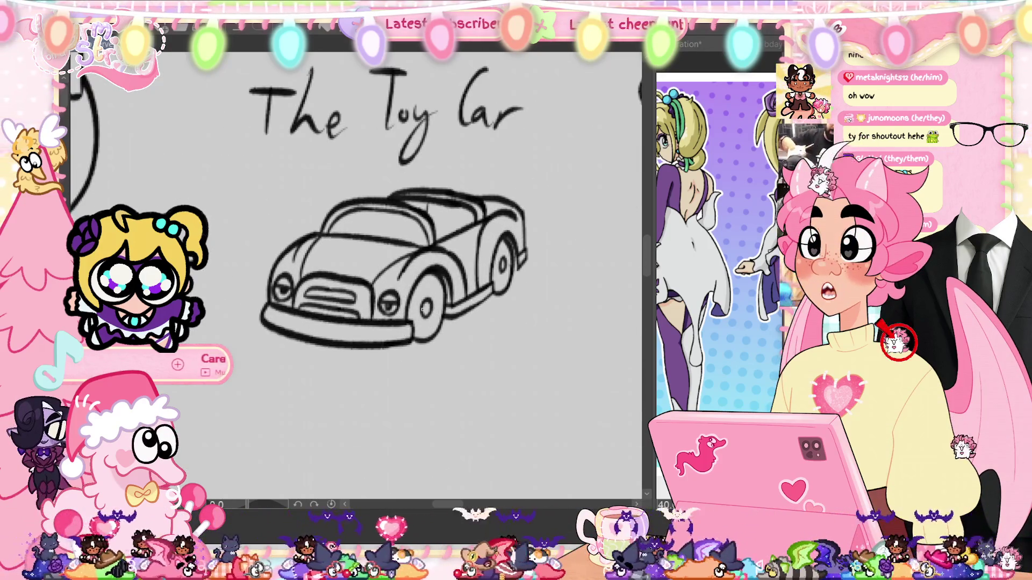
drag(395, 306, 395, 357)
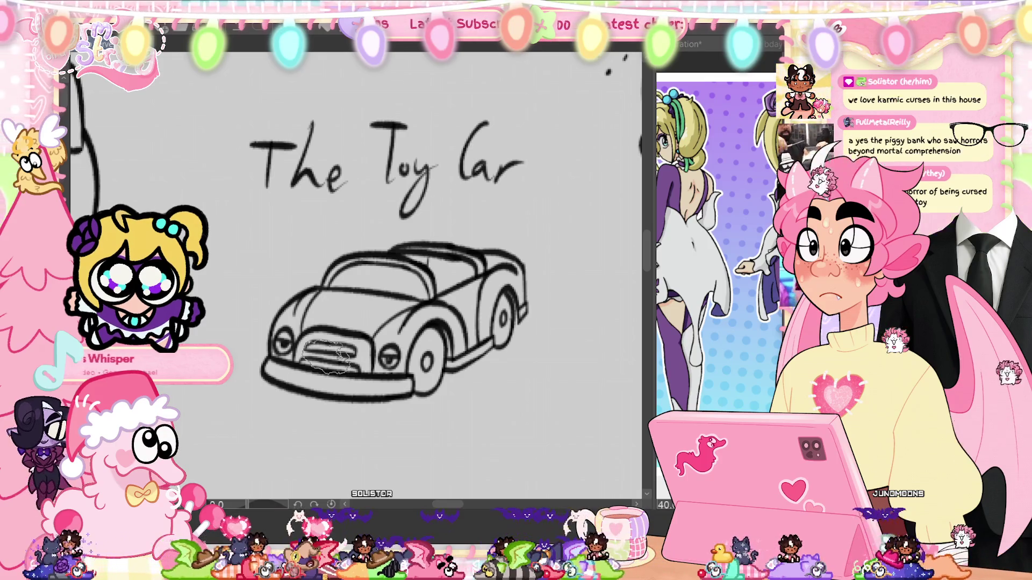
scroll(328, 358, down, 5)
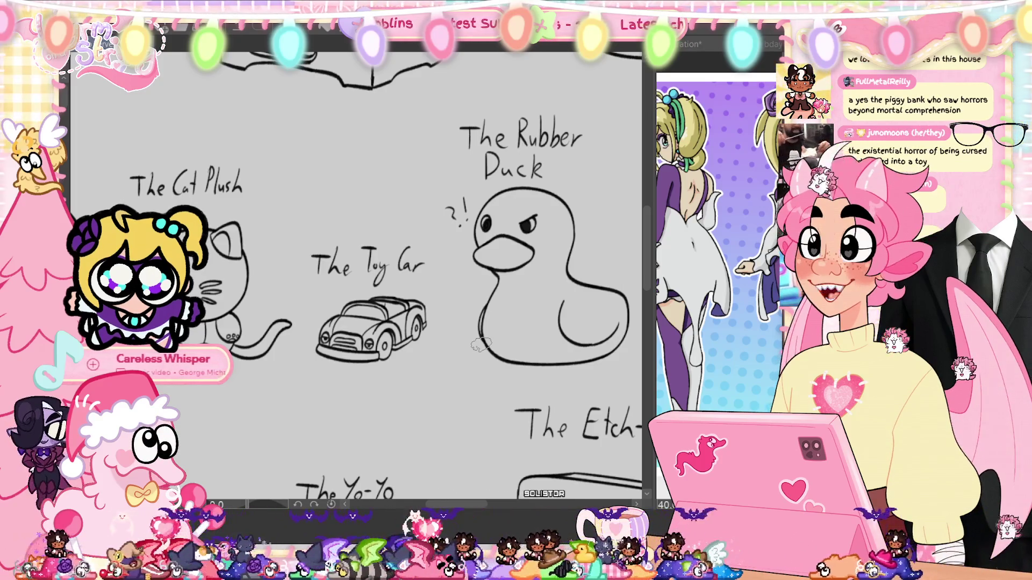
mouse_move(476, 336)
mouse_down()
mouse_move(489, 348)
mouse_move(355, 344)
mouse_up()
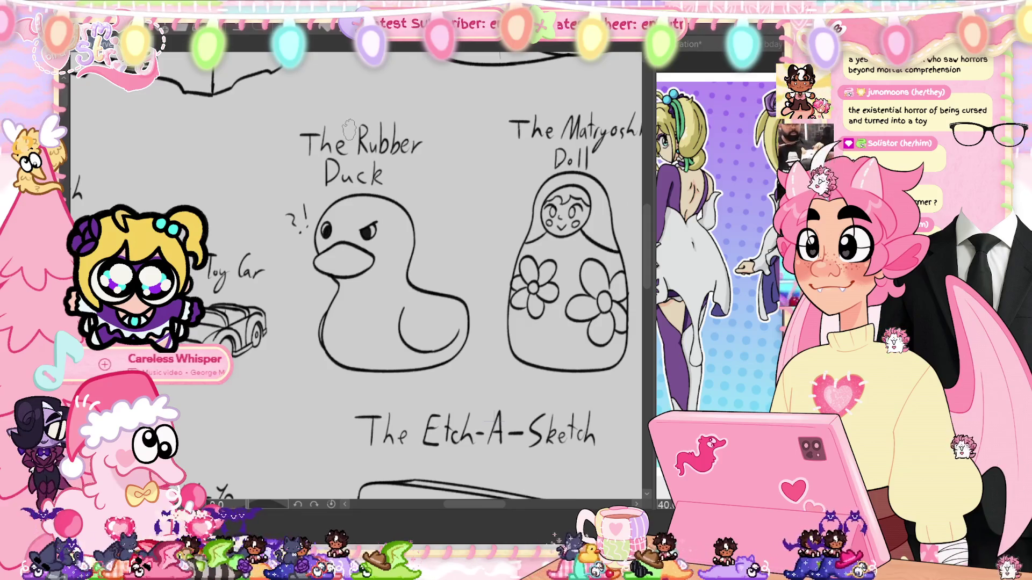
Step: Scroll the canvas right and down to the Bop-It, Playdough and Dino Grabber sketches
scroll(355, 274, right, 5)
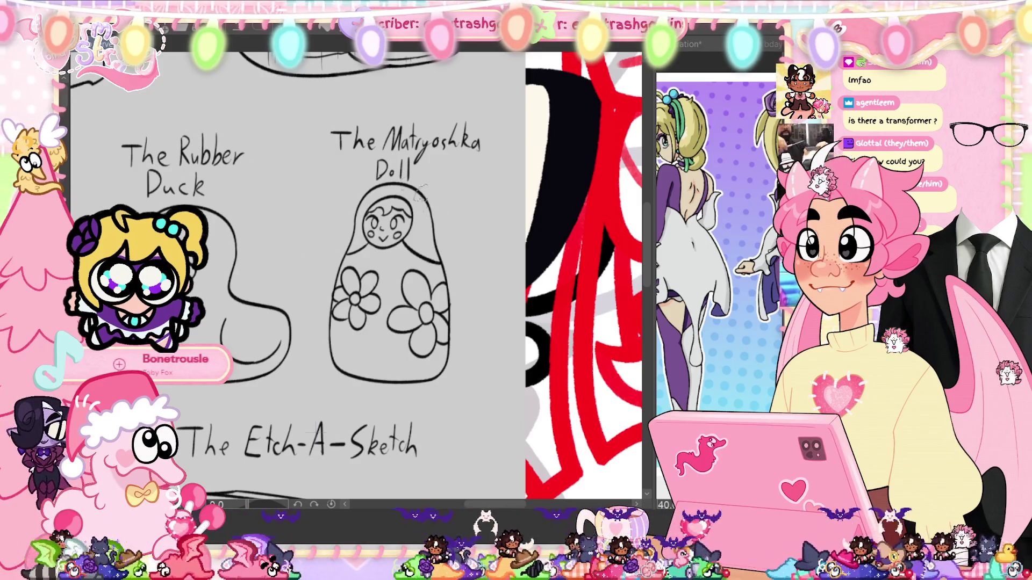
scroll(290, 230, down, 2)
scroll(291, 230, up, 2)
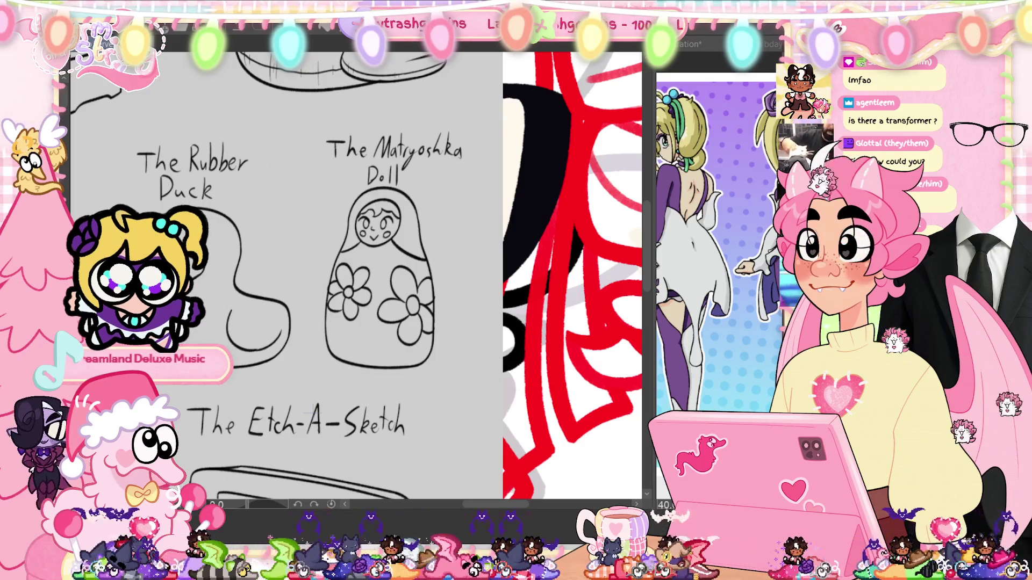
drag(511, 508, 509, 508)
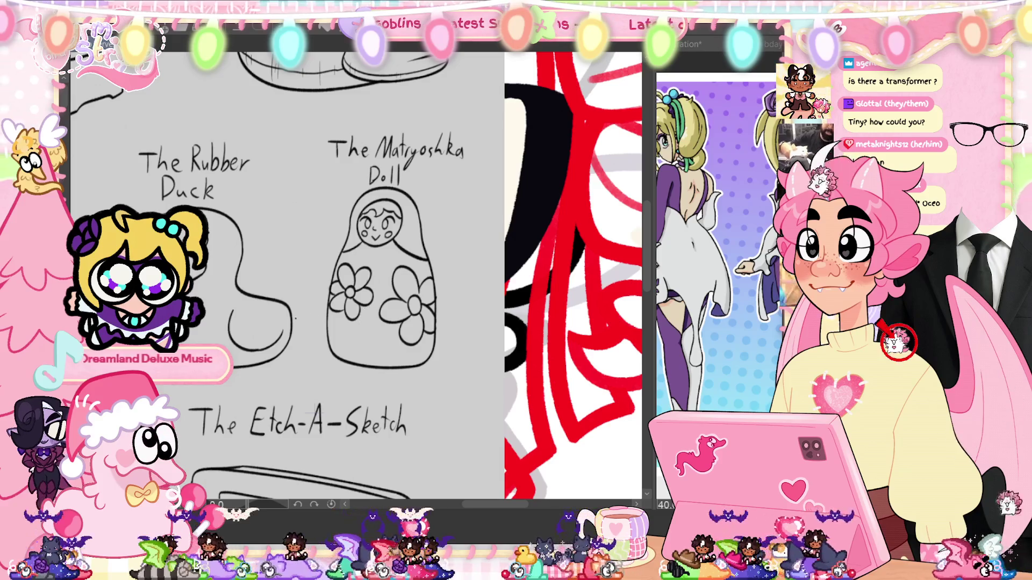
scroll(355, 274, down, 5)
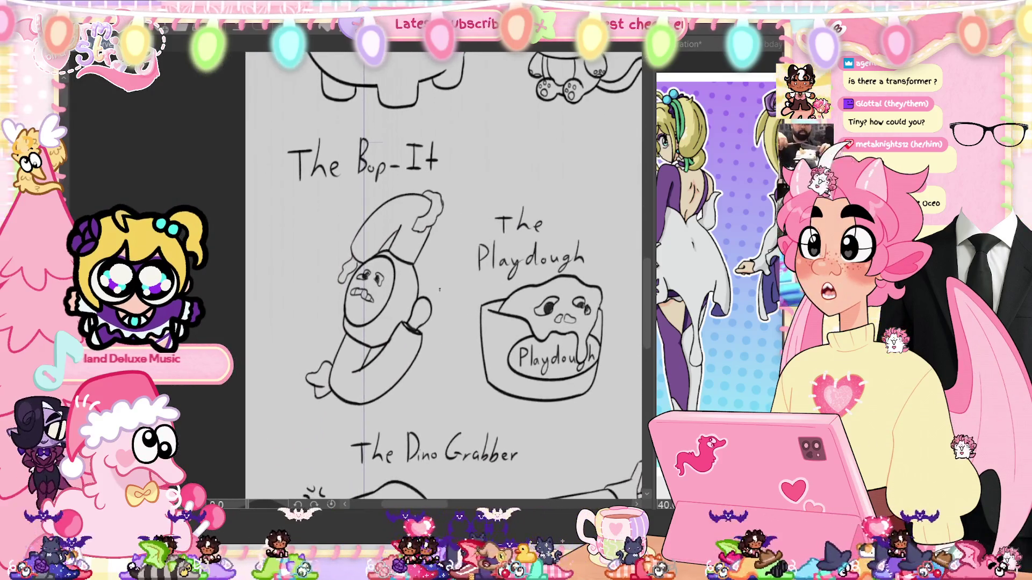
Step: Zoom in around the Playdough, zoom out, and pan past the Yo-Yo to center the Etch-A-Sketch
scroll(314, 428, up, 3)
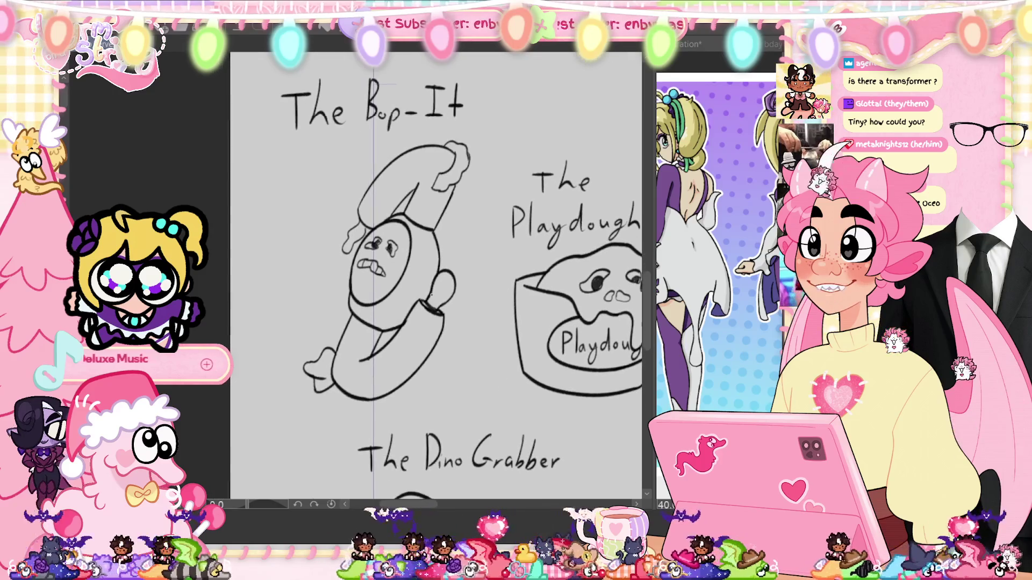
scroll(431, 294, up, 1)
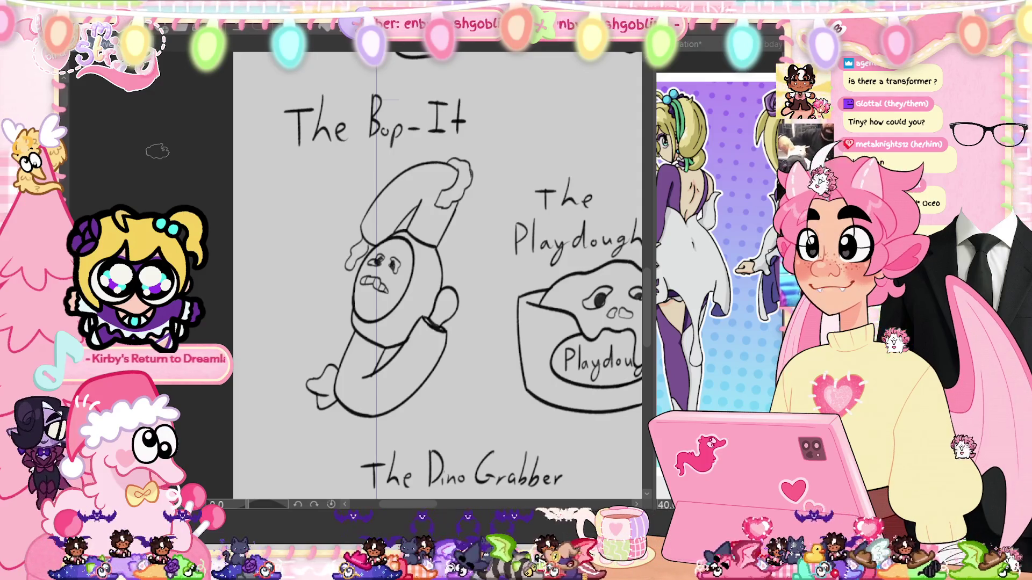
drag(503, 250, 287, 245)
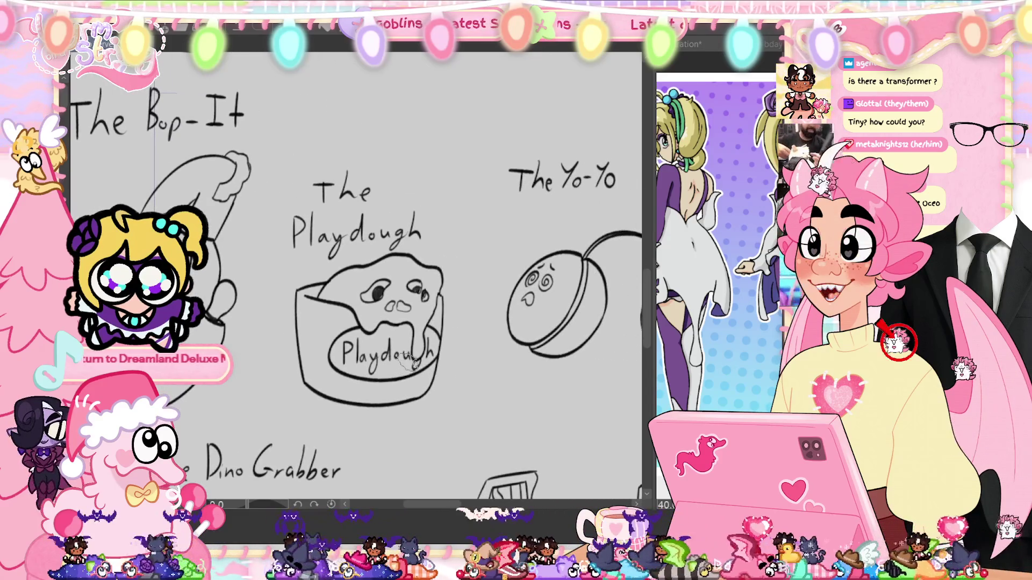
scroll(411, 365, up, 3)
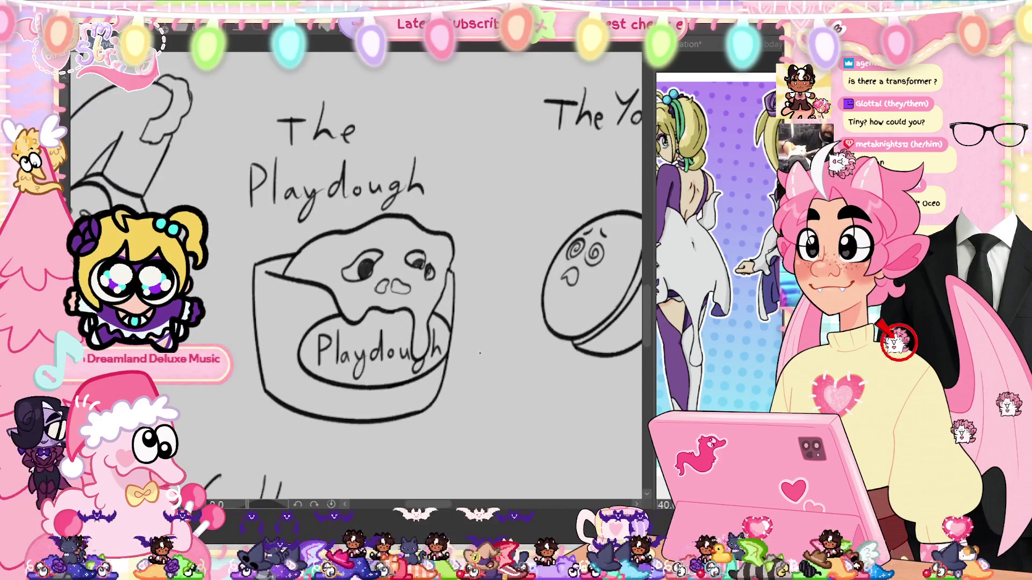
drag(480, 354, 497, 365)
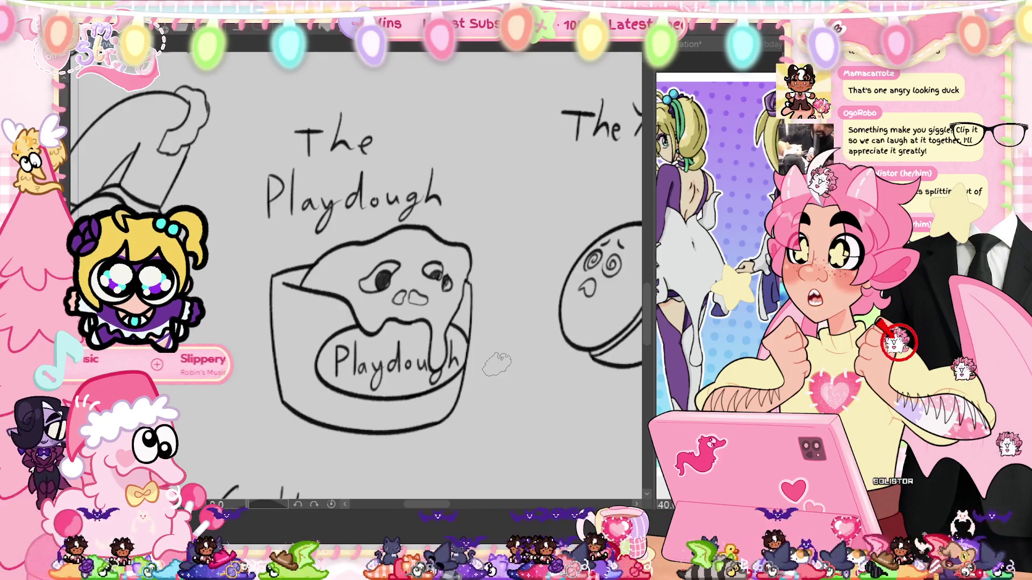
scroll(497, 364, down, 2)
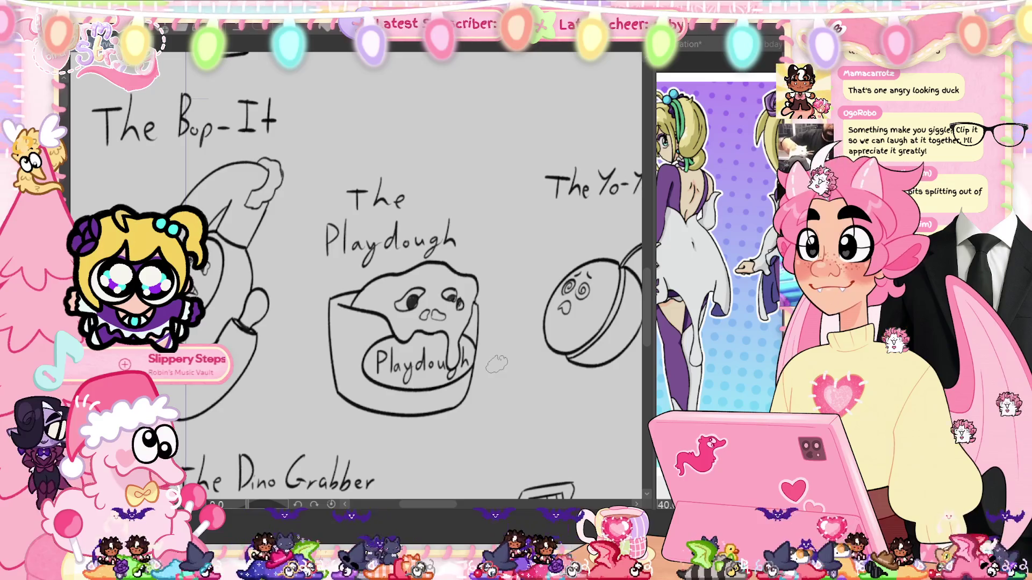
drag(495, 366, 247, 317)
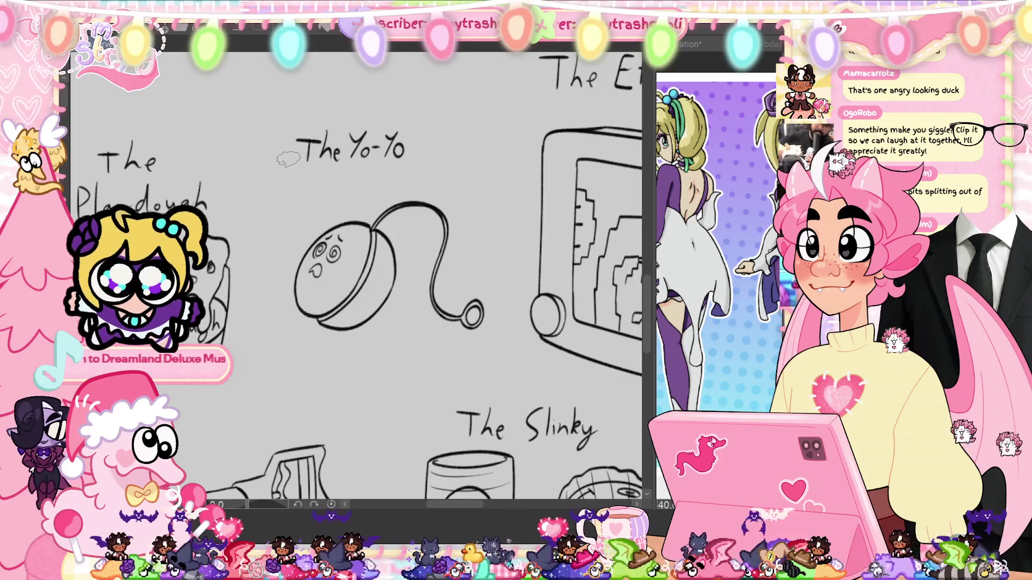
mouse_move(484, 269)
mouse_down()
mouse_move(241, 269)
mouse_move(234, 301)
mouse_up()
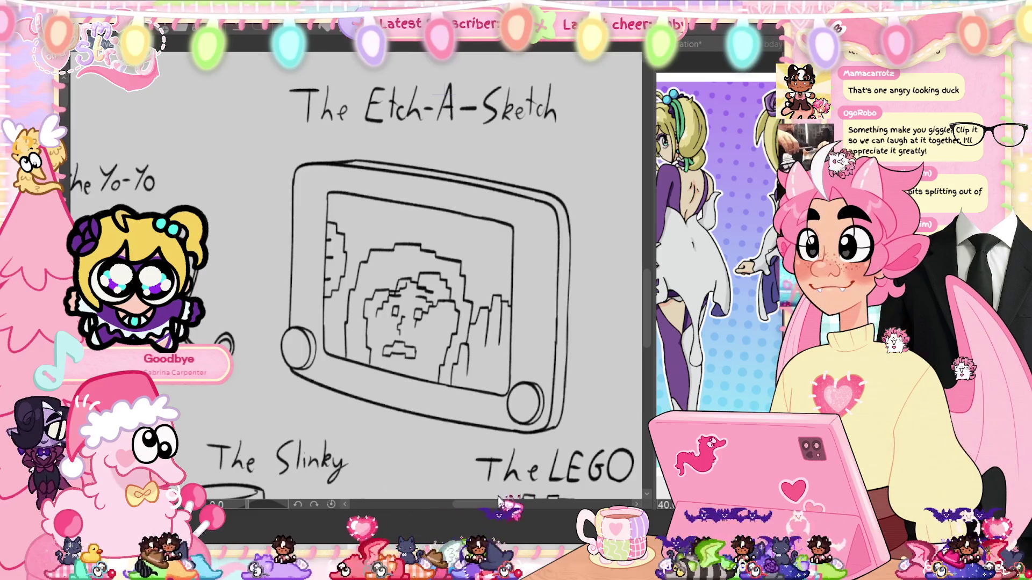
Step: Scroll the view left to bring the spiral-faced Yo-Yo drawing up close
drag(502, 505, 500, 507)
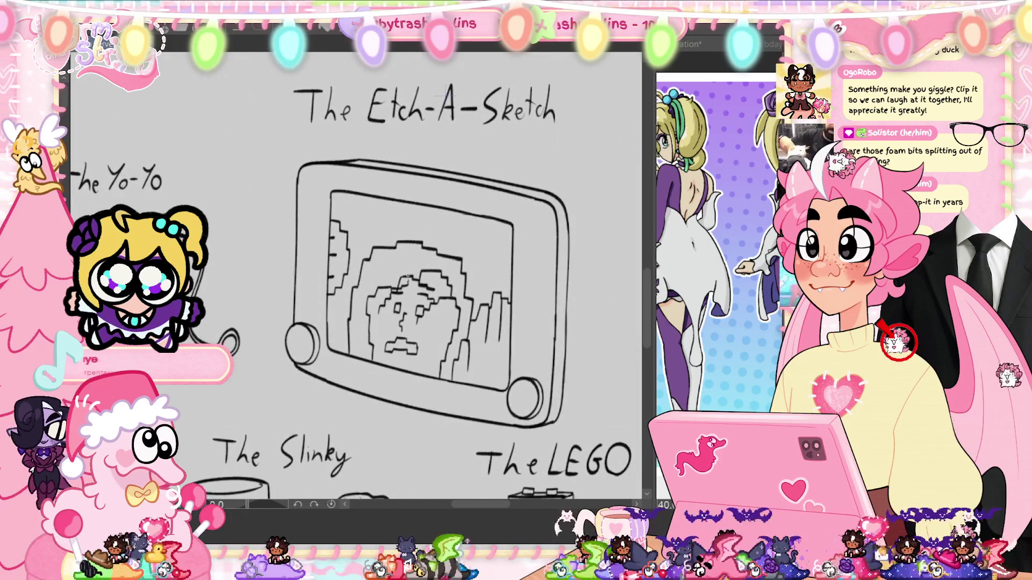
scroll(579, 317, down, 1)
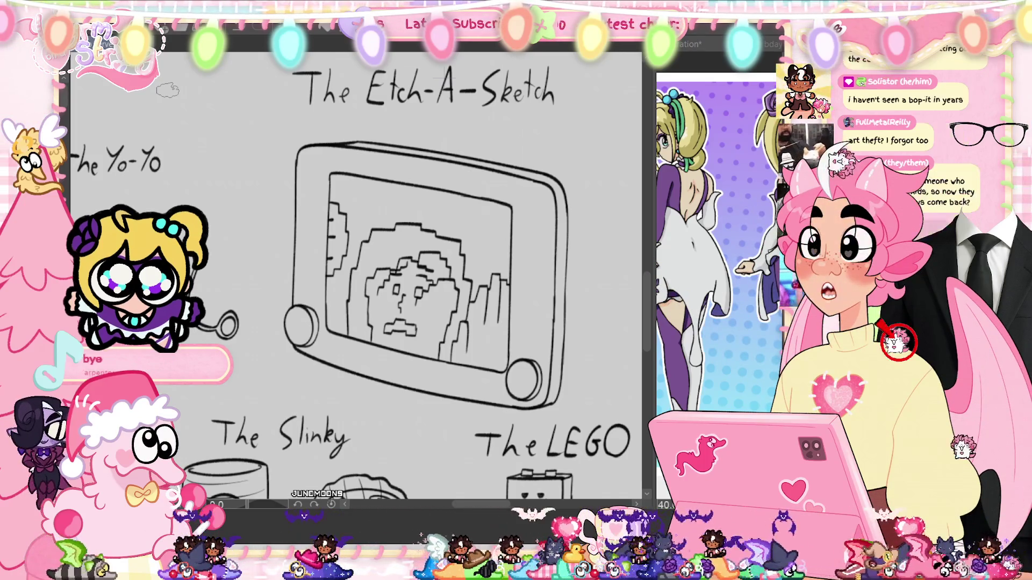
scroll(354, 280, left, 5)
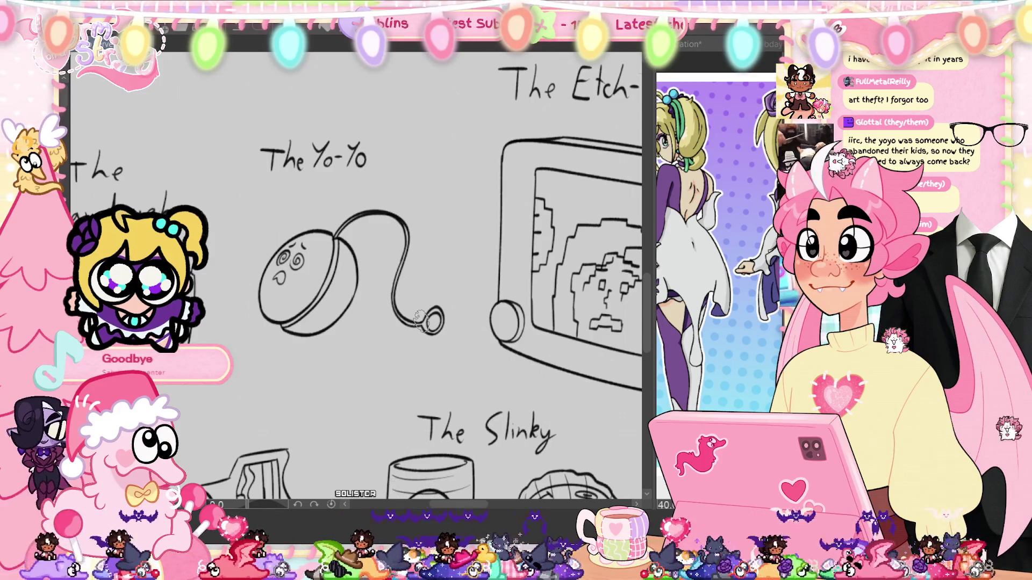
Step: Zoom out, pan past the Dino Grabber, Sticky Hand and Slinky, then zoom in on The LEGO
scroll(422, 322, down, 2)
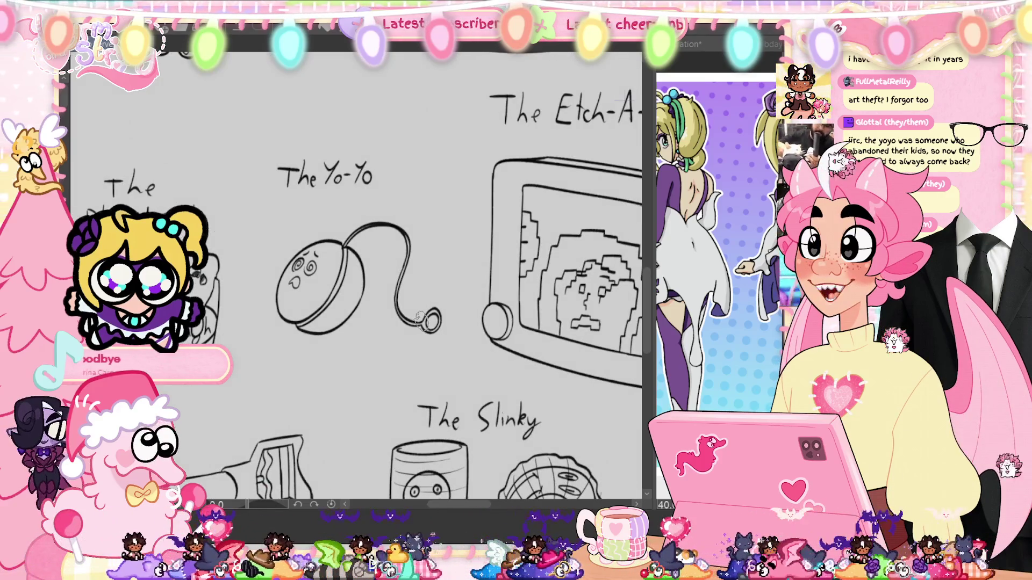
scroll(377, 338, down, 1)
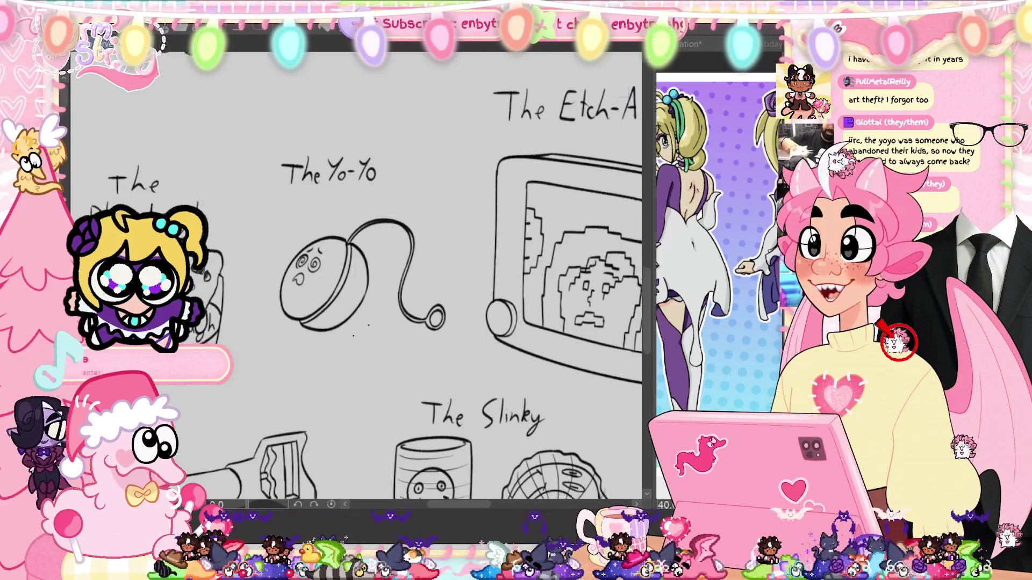
drag(376, 338, 629, 248)
scroll(629, 247, up, 3)
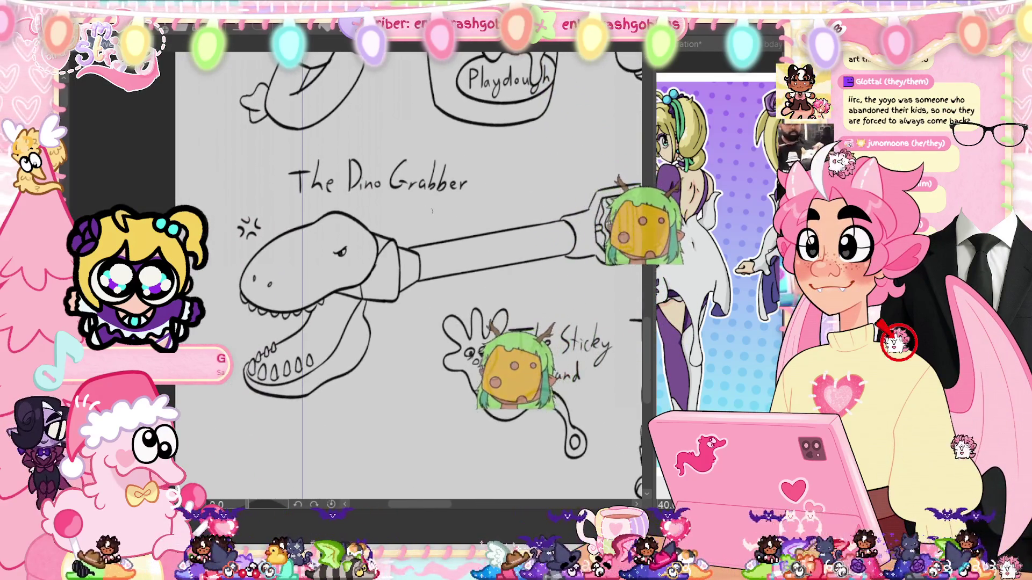
drag(426, 209, 398, 180)
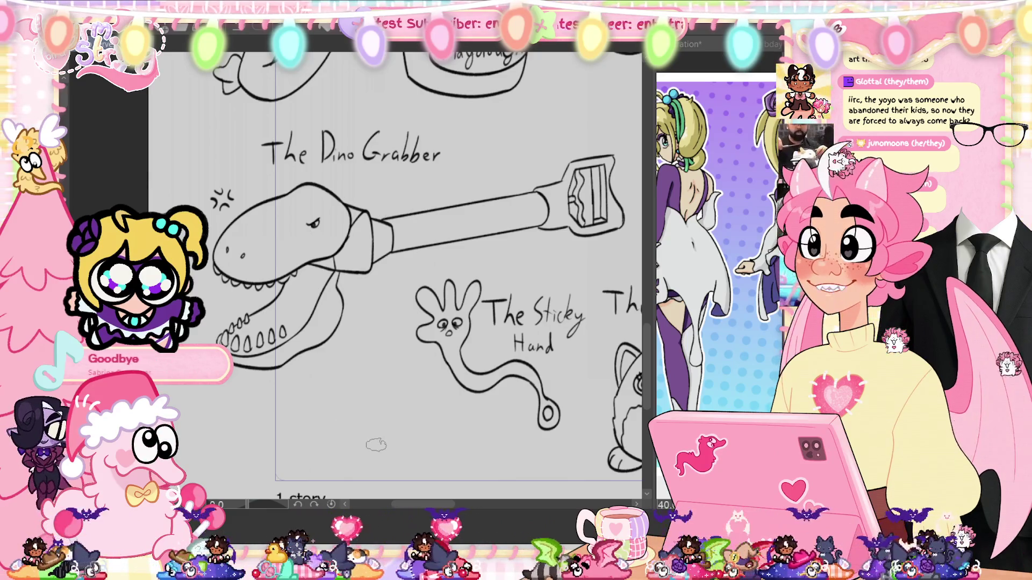
scroll(356, 256, right, 5)
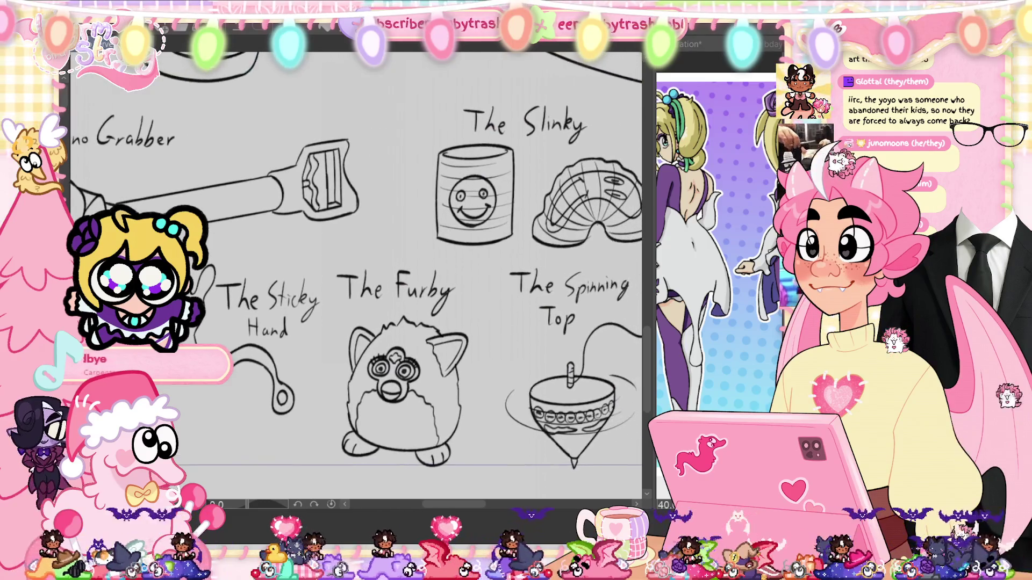
scroll(532, 224, down, 3)
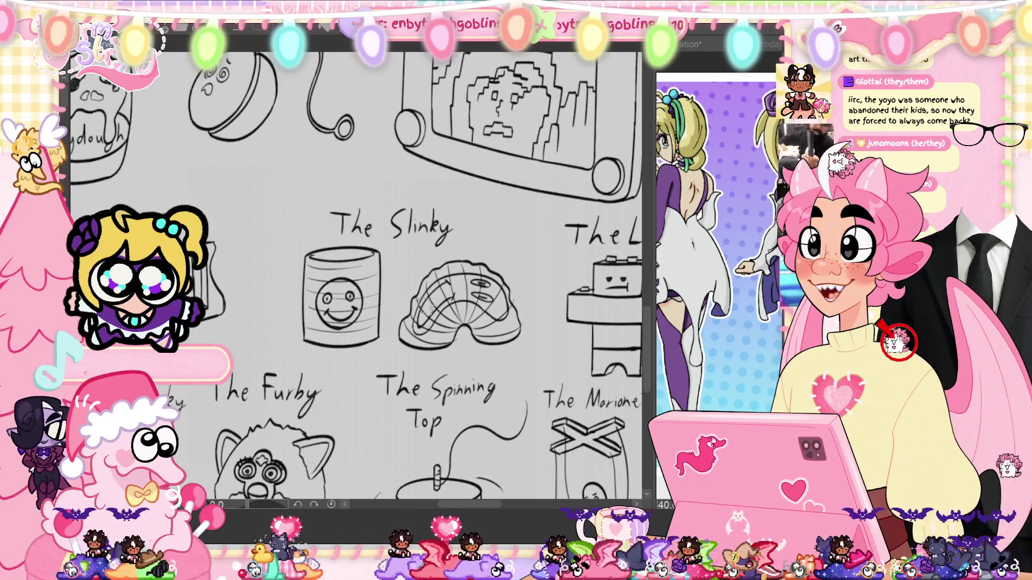
scroll(427, 304, up, 5)
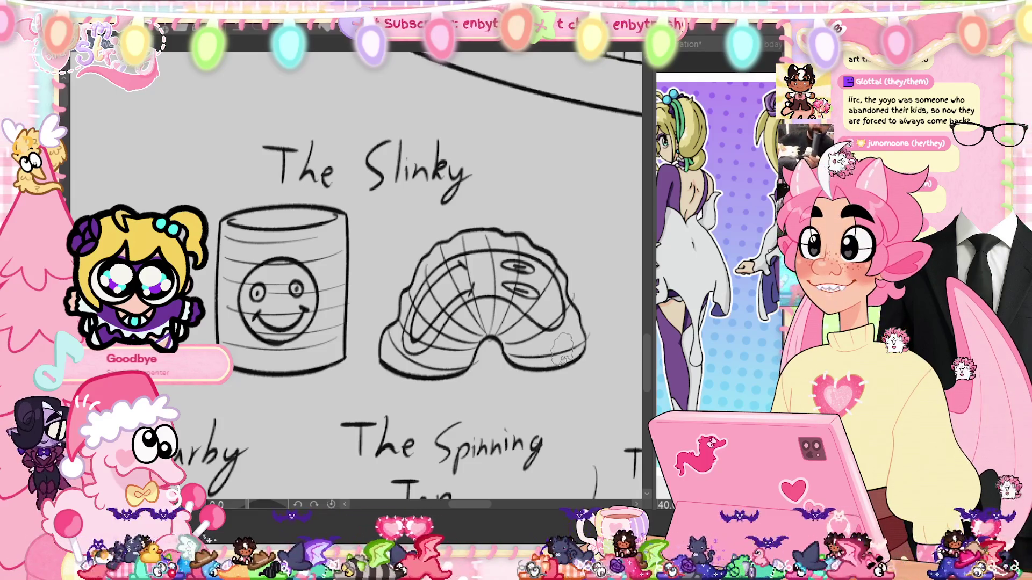
scroll(562, 352, down, 3)
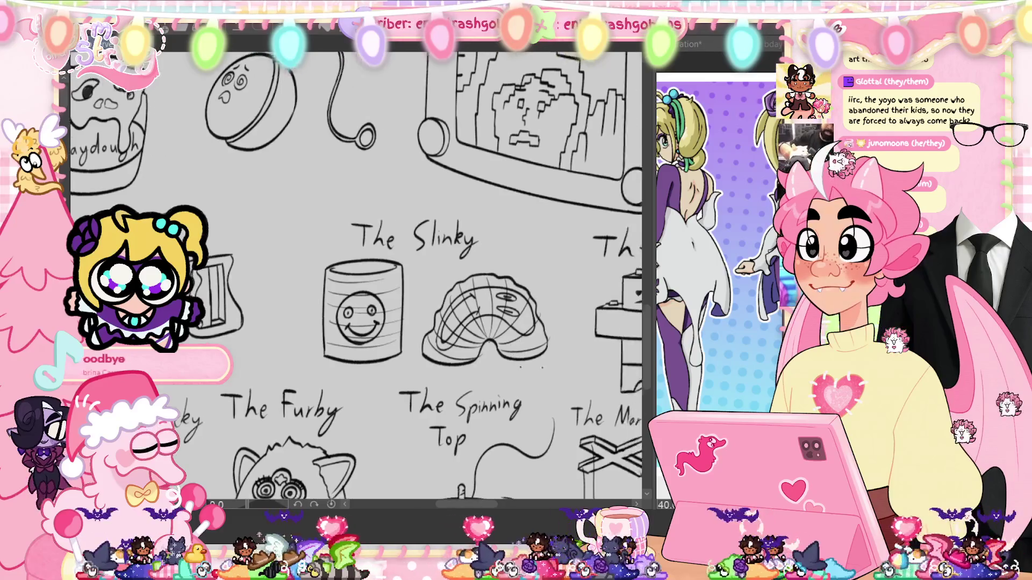
scroll(347, 370, up, 3)
scroll(347, 370, down, 1)
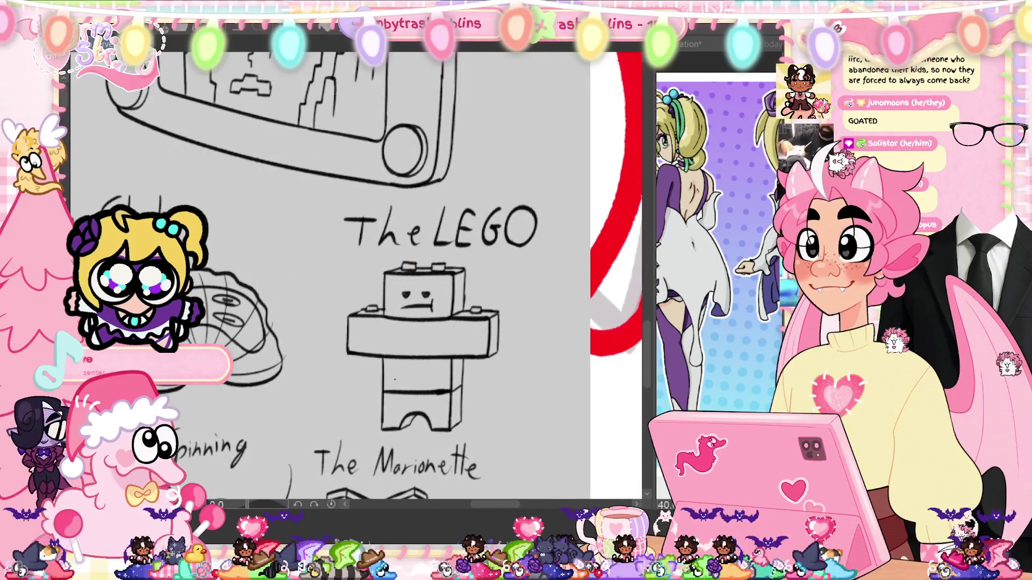
Step: Pan with the Hand tool from The LEGO and Marionette over to The Spinning Top and The Furby
scroll(371, 354, up, 2)
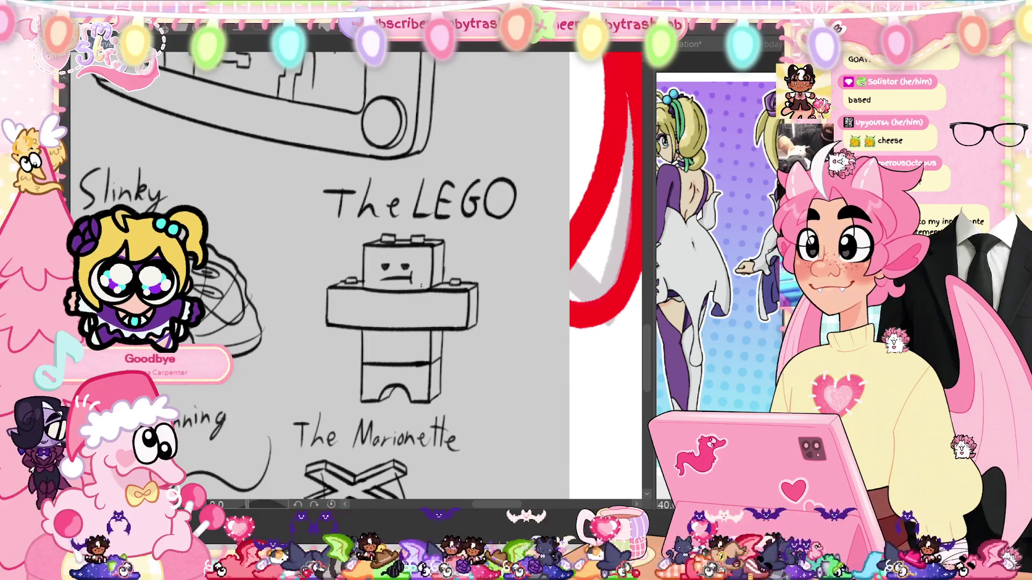
drag(420, 294, 466, 128)
drag(456, 313, 467, 161)
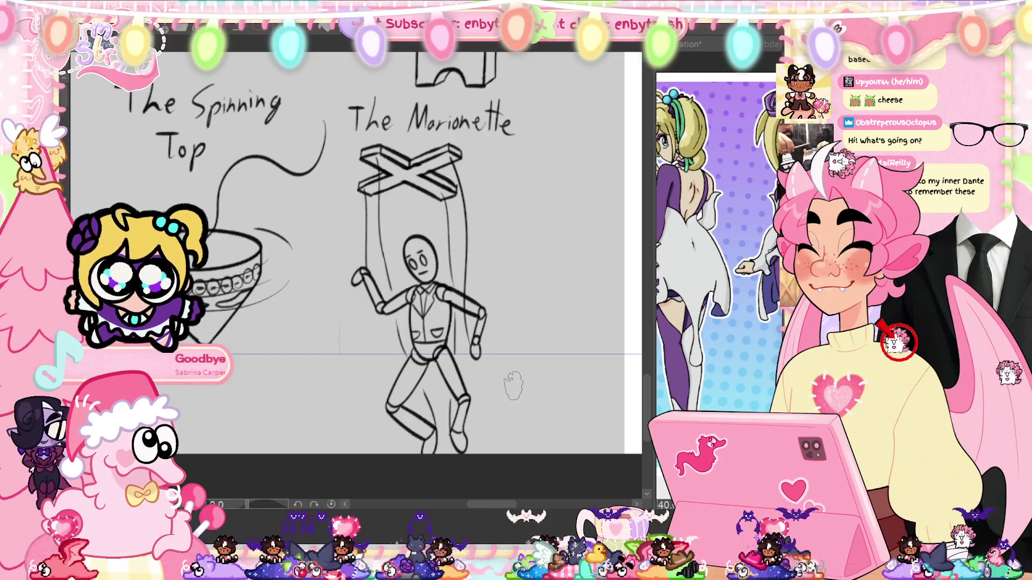
drag(361, 317, 502, 298)
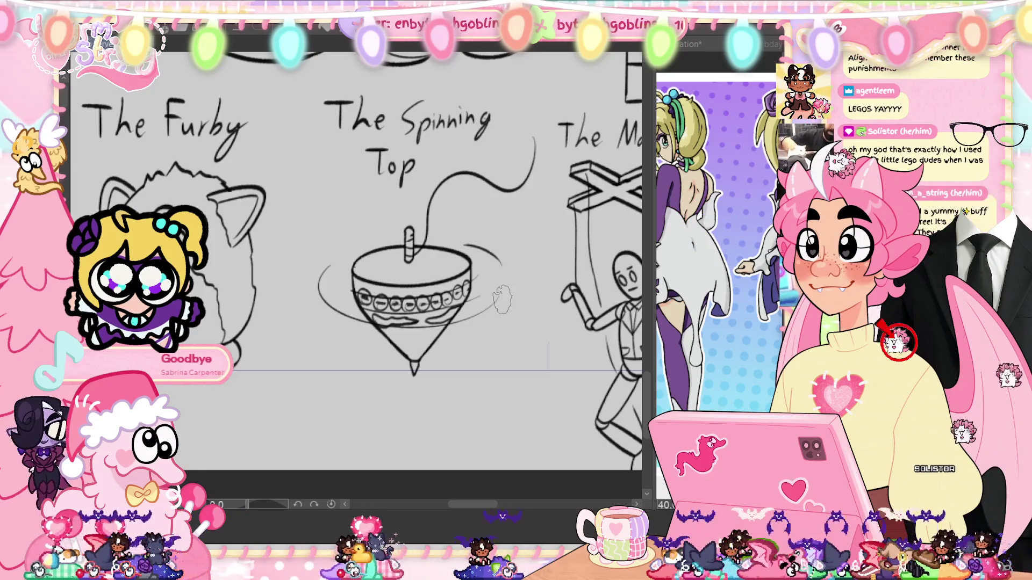
drag(502, 298, 734, 333)
drag(376, 269, 381, 270)
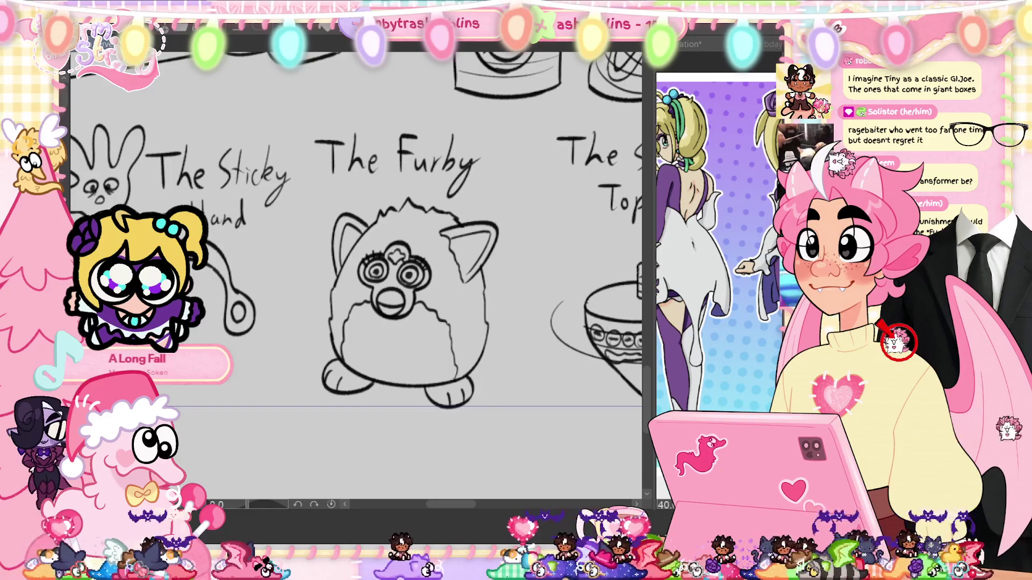
Step: Leave the toy sketch and switch documents with Ctrl+Tab toward the red chibi line-art
key(Delete)
key(ctrl+Tab)
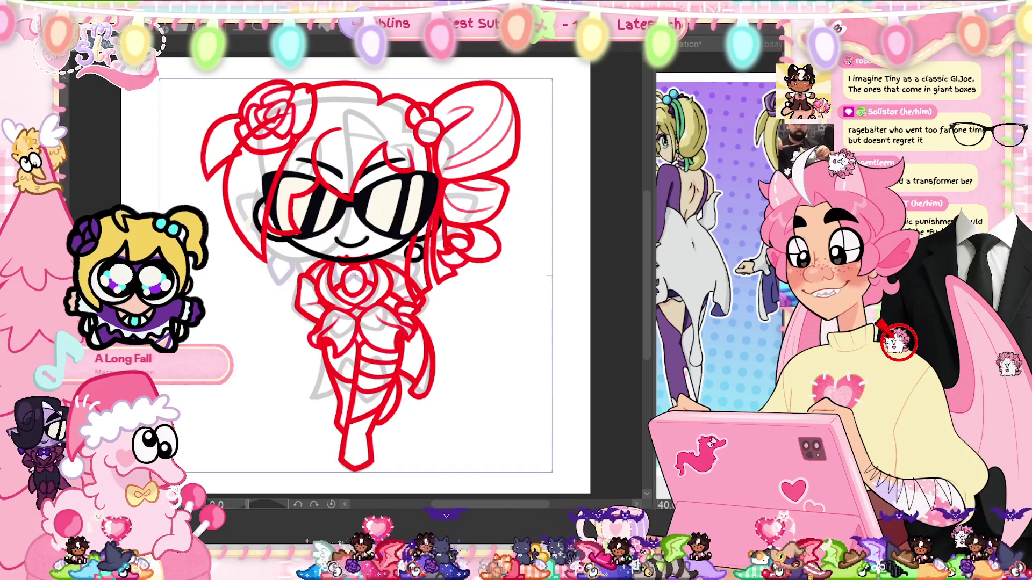
Step: Zoom in on the chibi's torso with the chest rose and shift the view slightly
scroll(377, 174, up, 3)
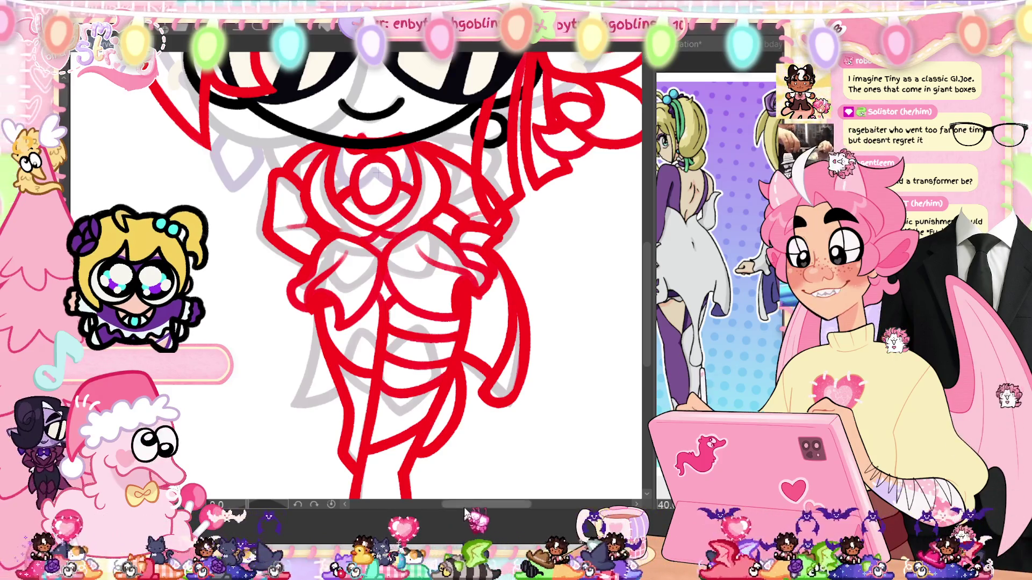
drag(430, 432, 434, 359)
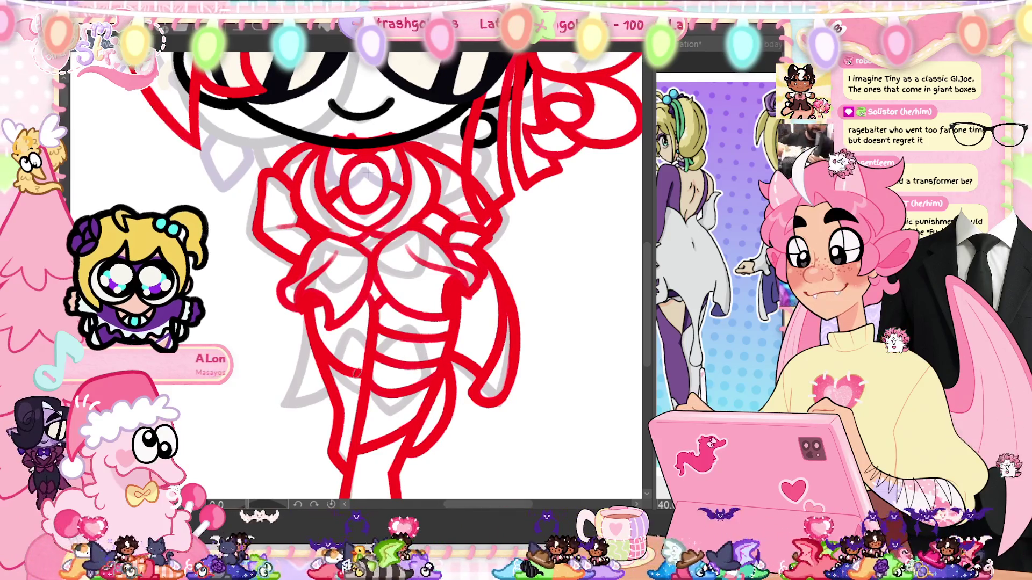
Step: Bring the legs into view and try drawing the red lower-left torso curve, undoing misfits
scroll(355, 372, up, 2)
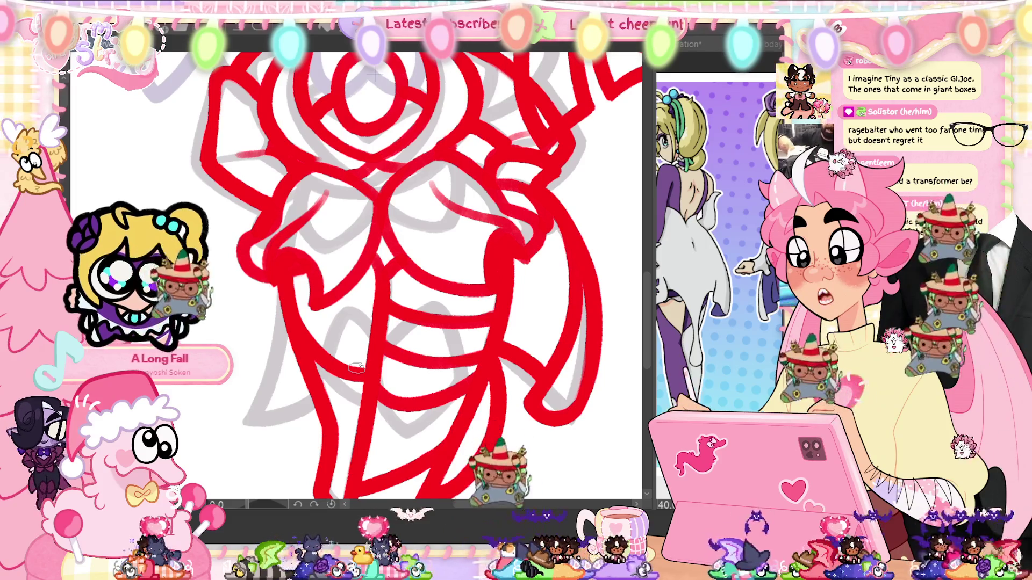
drag(423, 421, 433, 430)
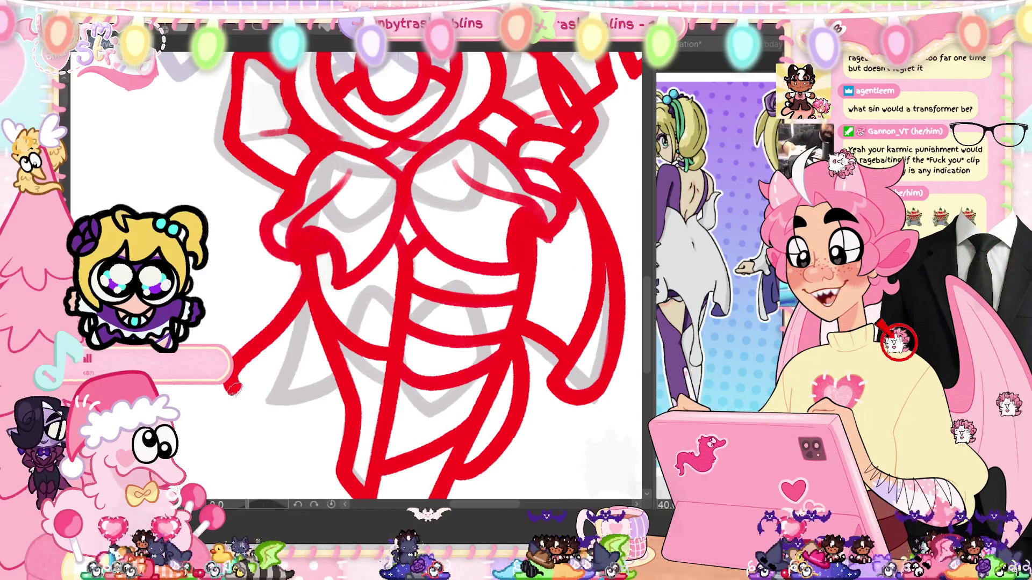
mouse_move(310, 276)
mouse_down()
mouse_move(249, 363)
mouse_move(341, 375)
mouse_up()
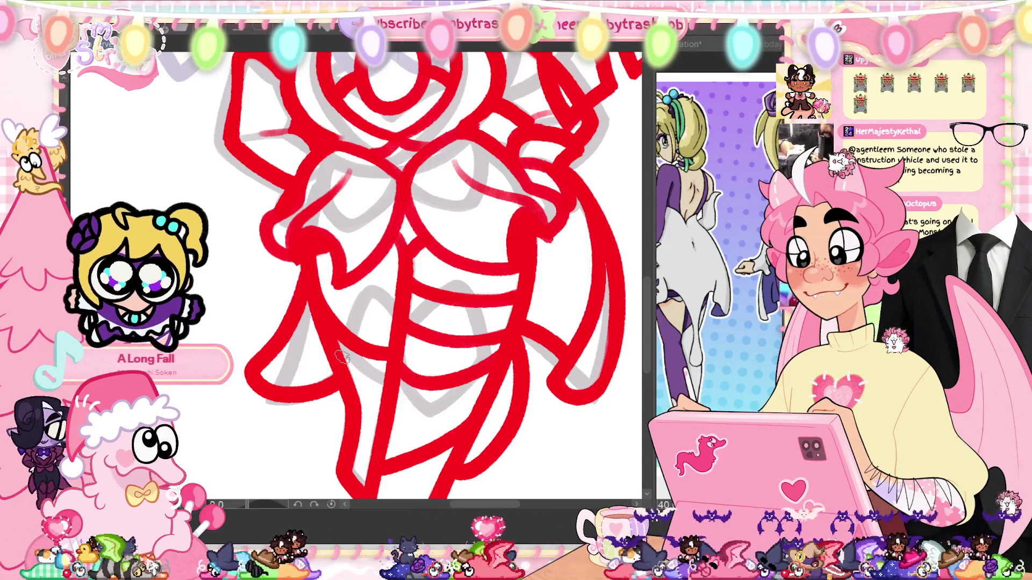
key(ctrl+z)
drag(330, 290, 260, 376)
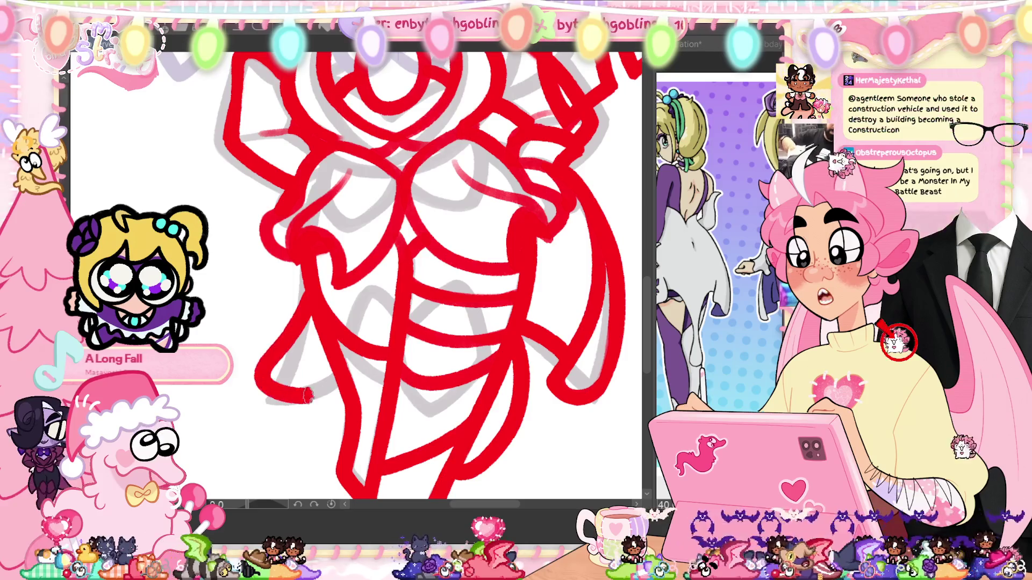
key(ctrl+z)
Step: Redraw the lower-left curve along the bottom until it fits, then fit the canvas to the window
mouse_move(322, 304)
mouse_down()
mouse_move(258, 385)
mouse_move(341, 396)
mouse_up()
key(ctrl+z)
mouse_move(316, 280)
mouse_down()
mouse_move(252, 382)
mouse_move(343, 359)
mouse_up()
key(ctrl+z)
mouse_move(315, 285)
mouse_down()
mouse_move(257, 376)
mouse_move(344, 389)
mouse_up()
key(ctrl+z)
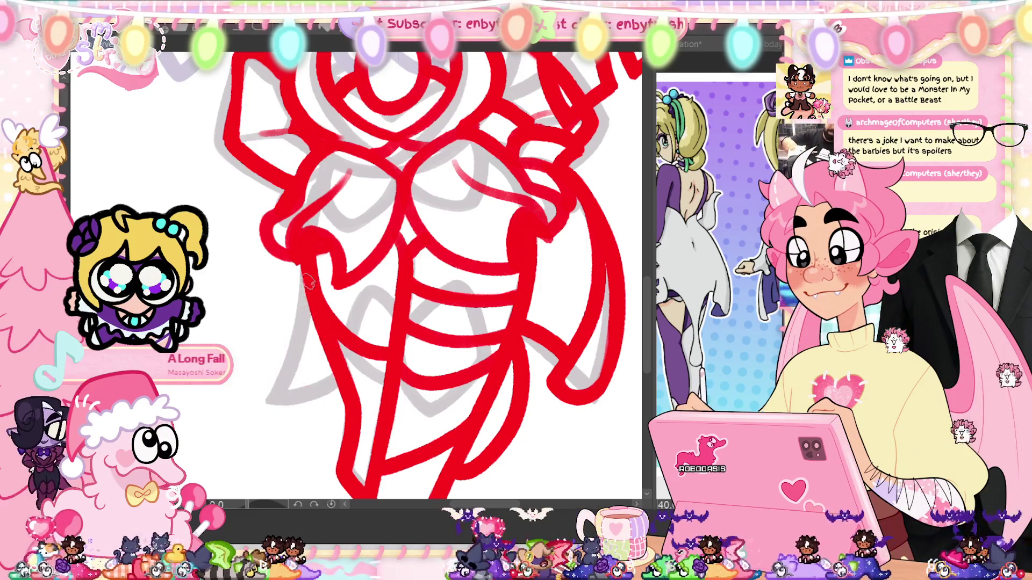
drag(314, 290, 341, 376)
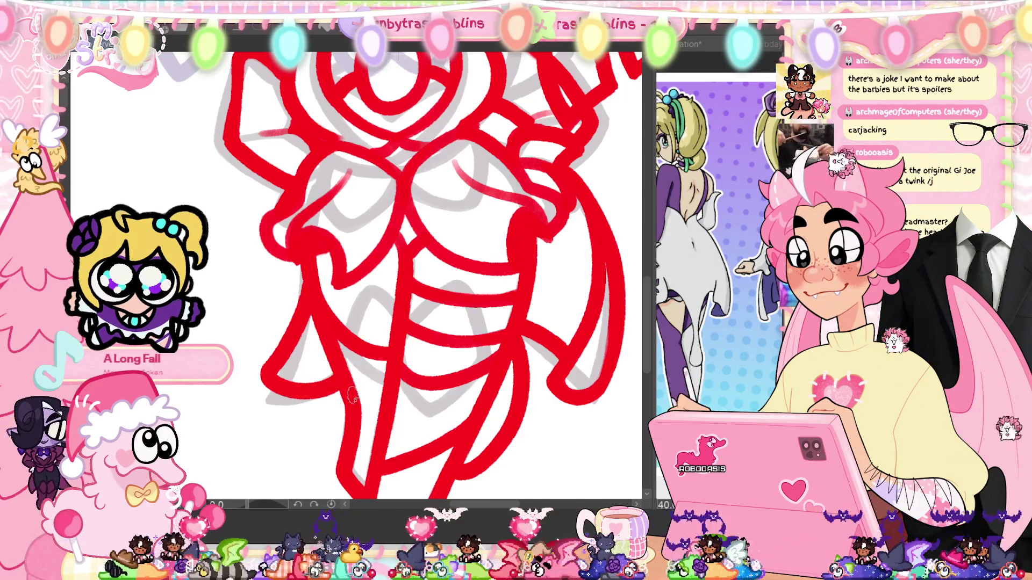
key(ctrl+0)
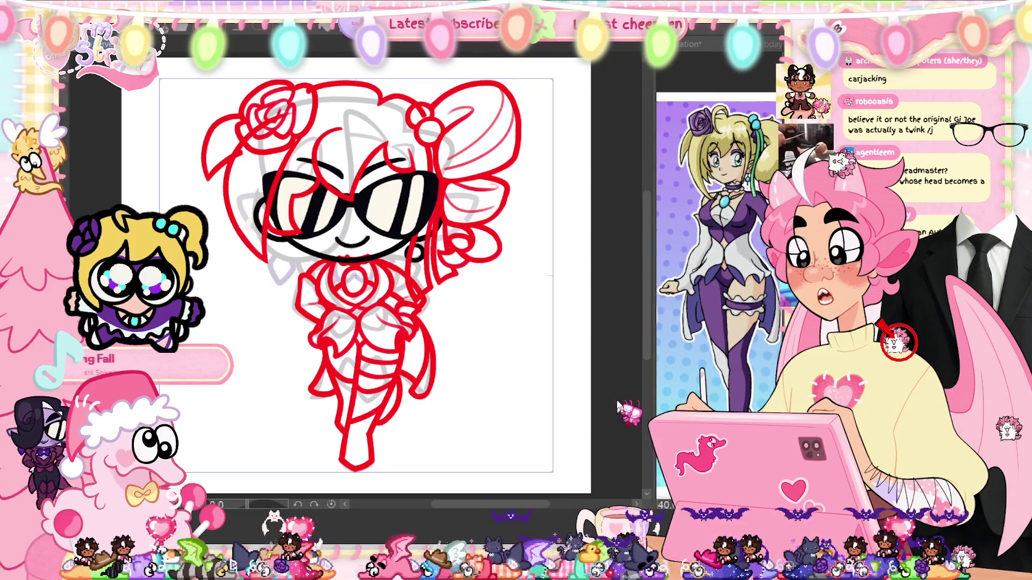
Step: Hide the gray sketch lines, then briefly hide and restore the glasses and rose/bun layers
key(ctrl+comma)
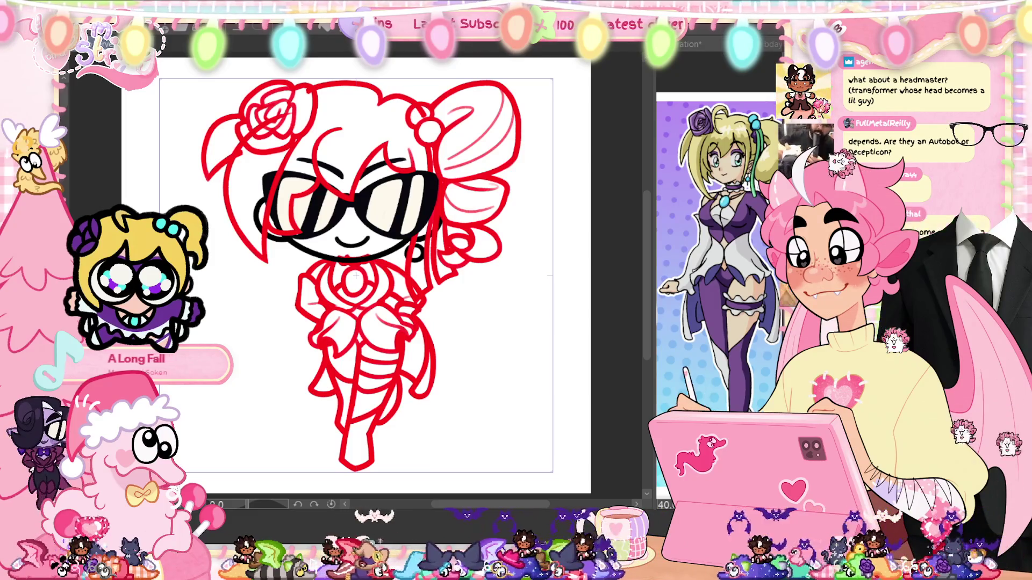
key(Delete)
key(ctrl+z)
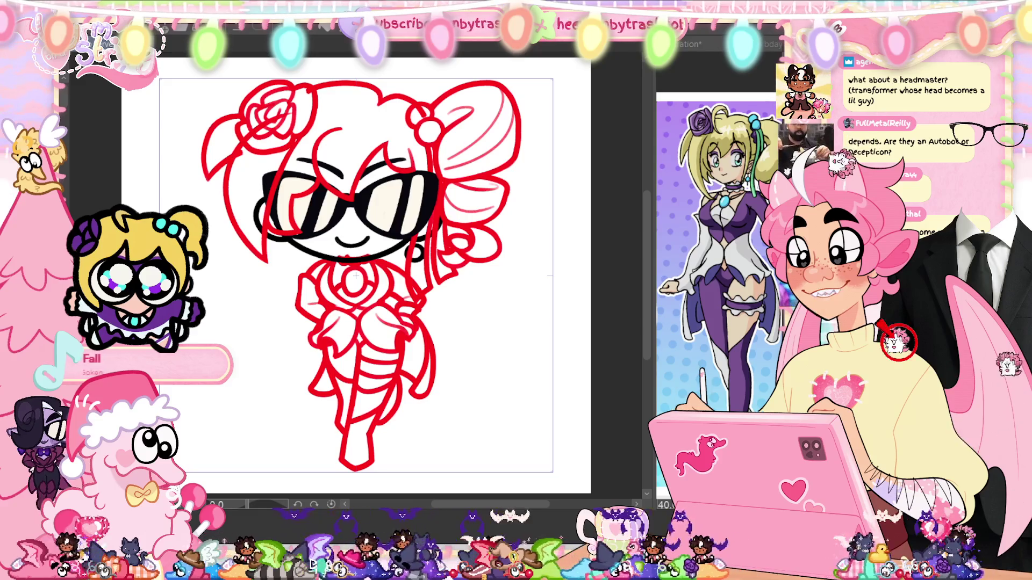
key(Delete)
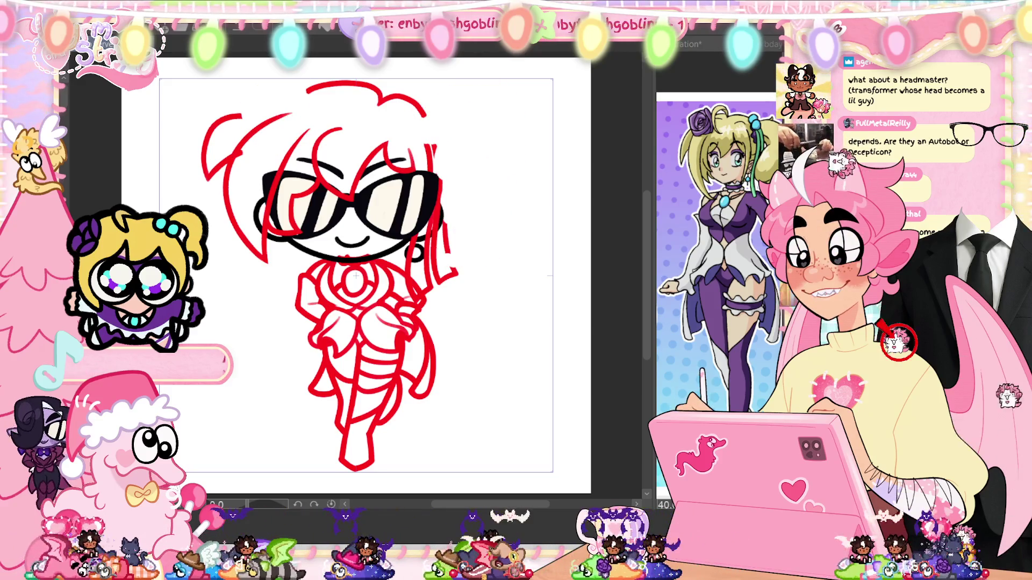
key(ctrl+z)
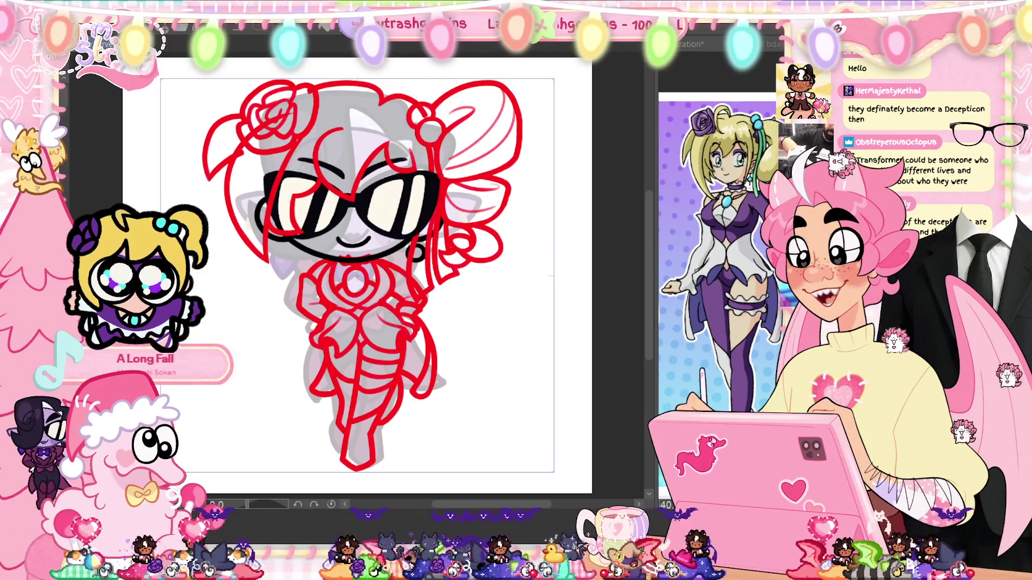
Step: Switch to the other open drawing and back, then start transforming the upper sketch
key(ctrl+Tab)
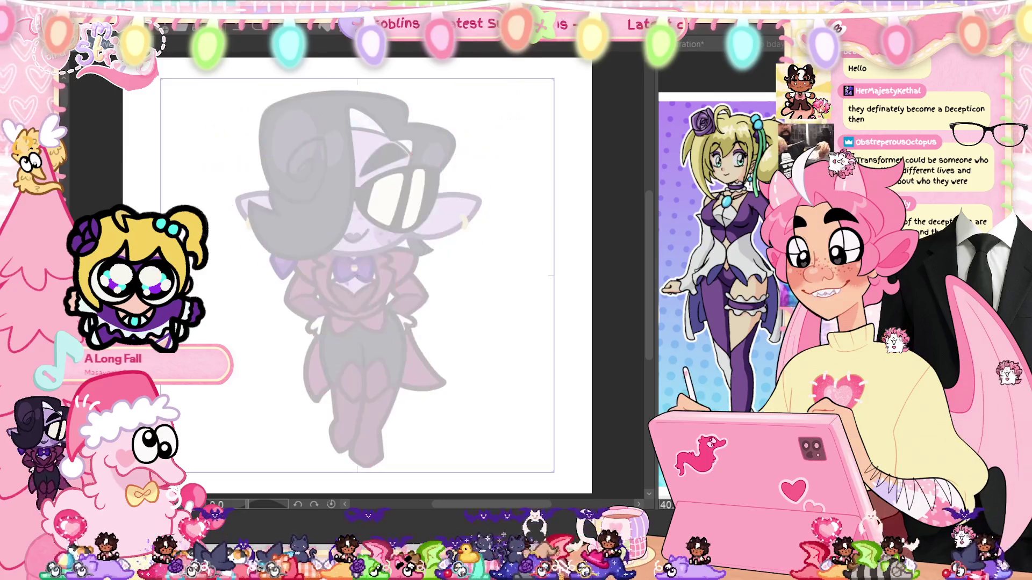
key(ctrl+Tab)
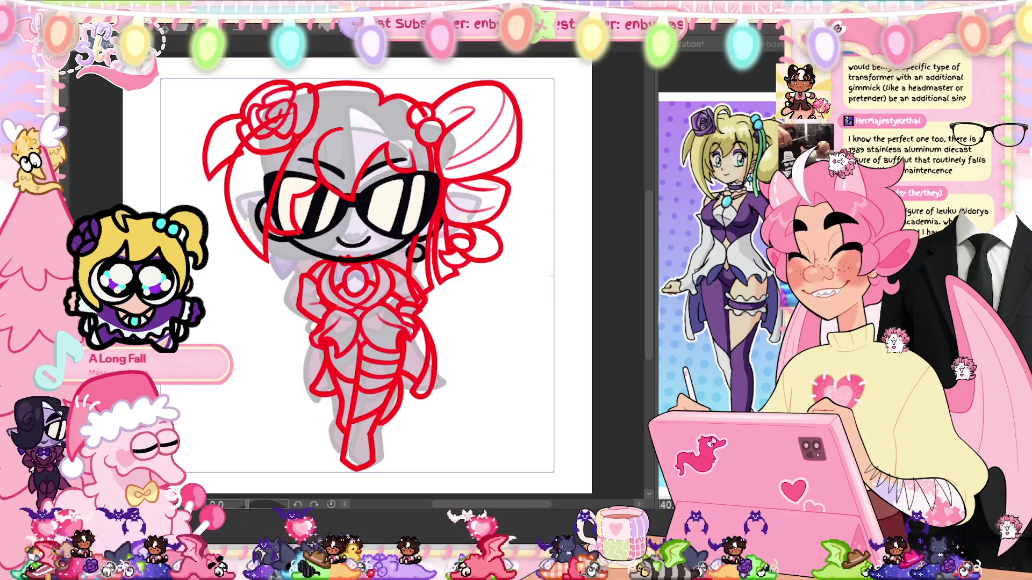
key(ctrl+t)
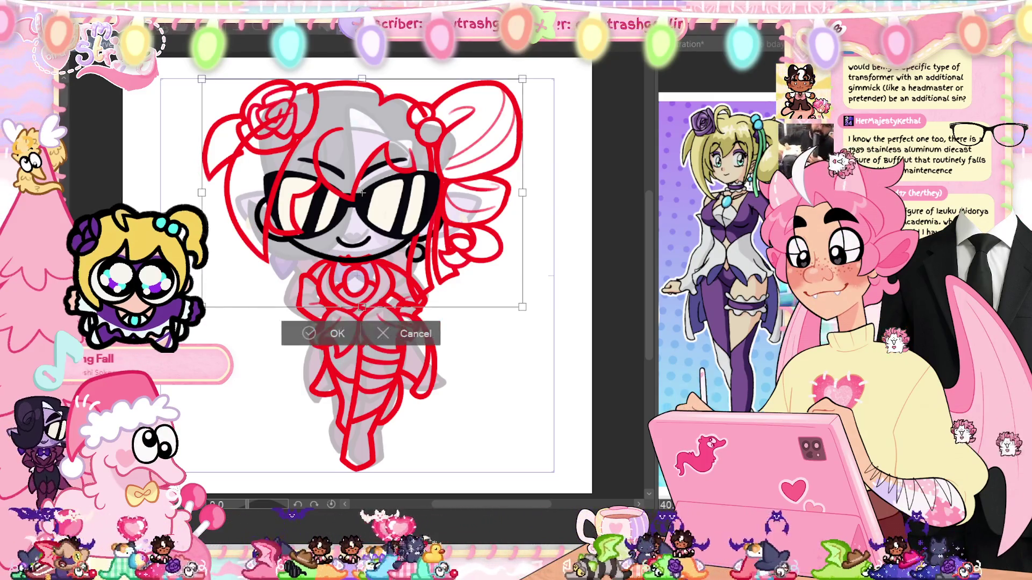
Step: Nudge the head, rose and bows slightly upward and commit the transform
drag(362, 215, 362, 210)
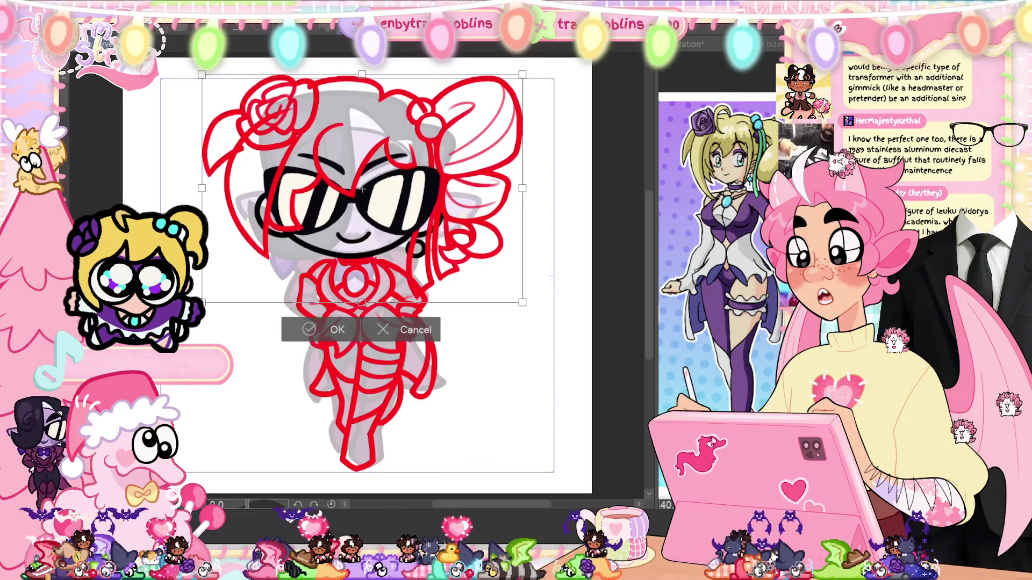
key(Return)
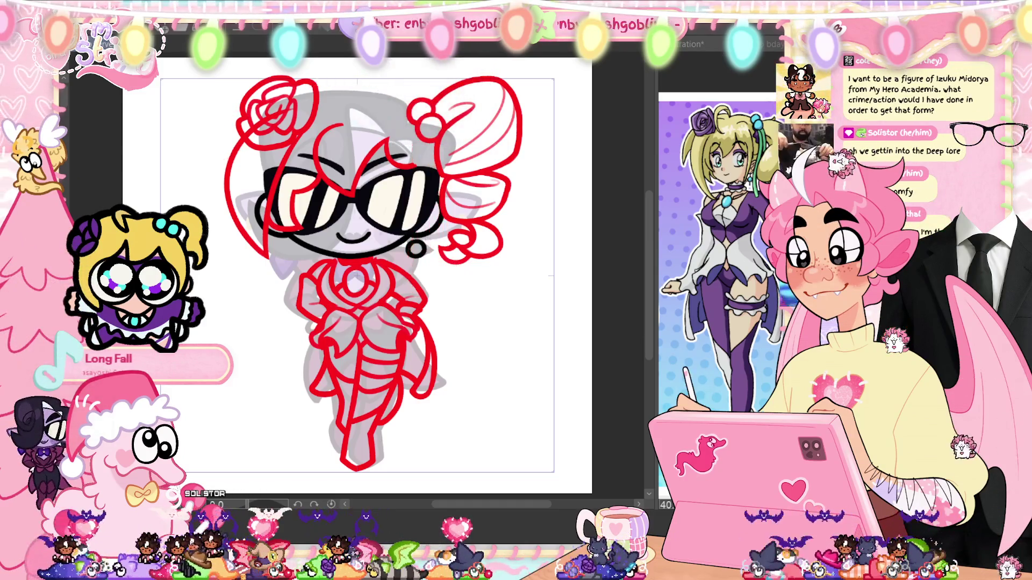
scroll(358, 85, up, 5)
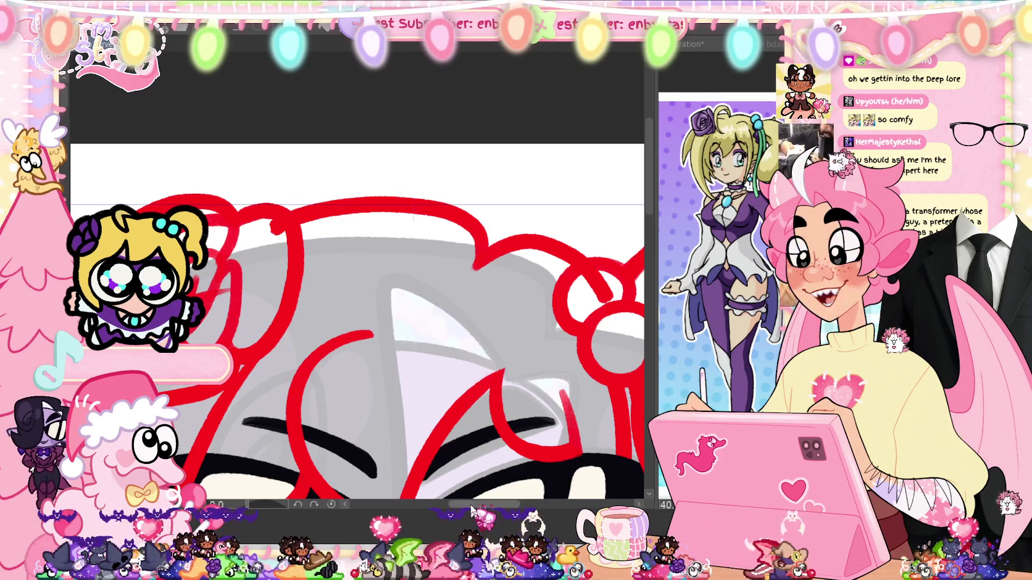
Step: Try two redraws of the top hair outline in red, undoing both
scroll(426, 312, left, 2)
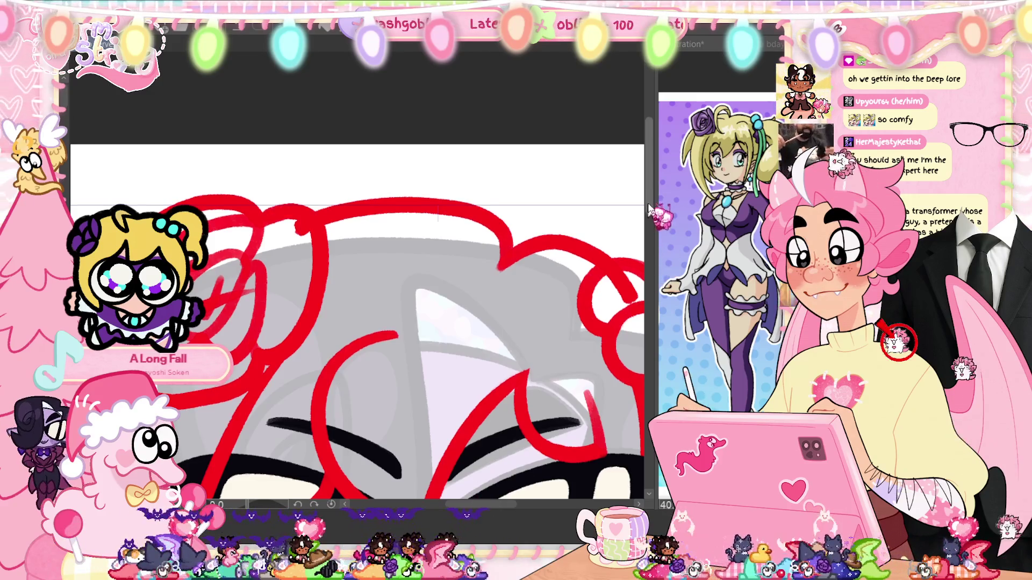
scroll(305, 220, up, 1)
mouse_move(304, 221)
mouse_down()
mouse_move(530, 223)
mouse_move(328, 226)
mouse_up()
key(ctrl+z)
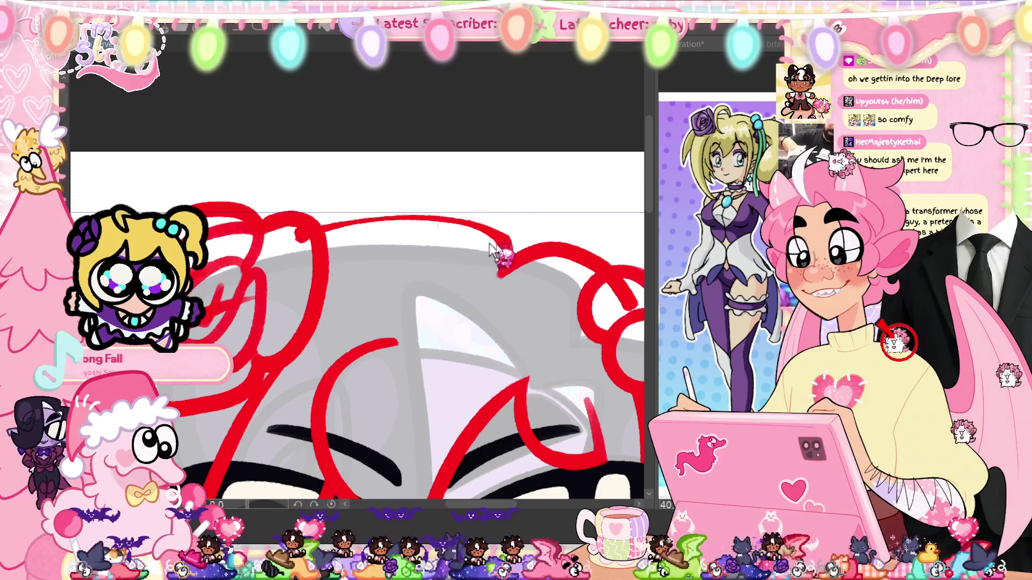
drag(505, 226, 322, 232)
key(ctrl+z)
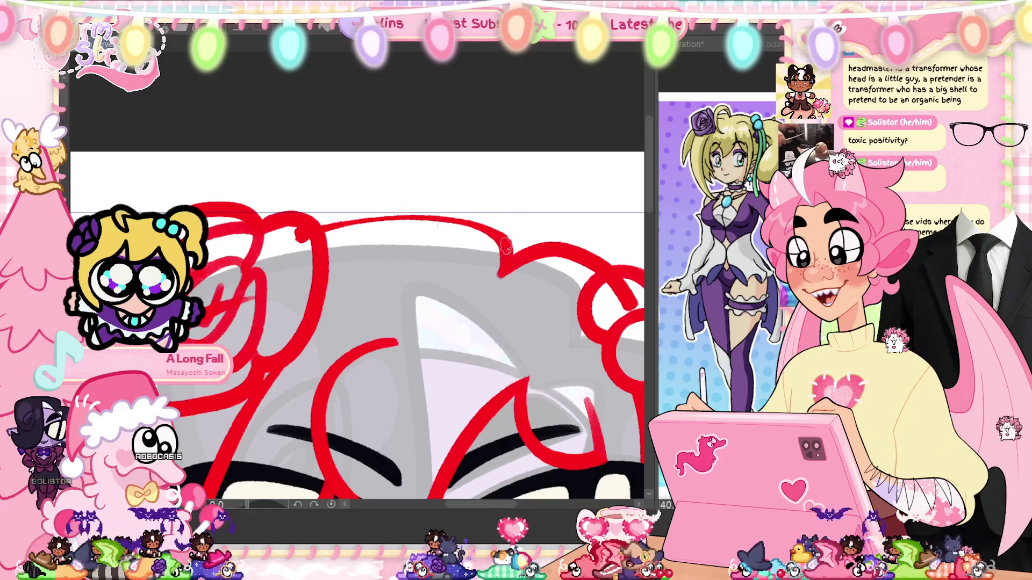
Step: Redraw the top hair curve across the crown as one continuous red stroke
drag(505, 242, 383, 221)
key(ctrl+z)
mouse_move(516, 252)
mouse_down()
mouse_move(419, 215)
mouse_move(301, 234)
mouse_up()
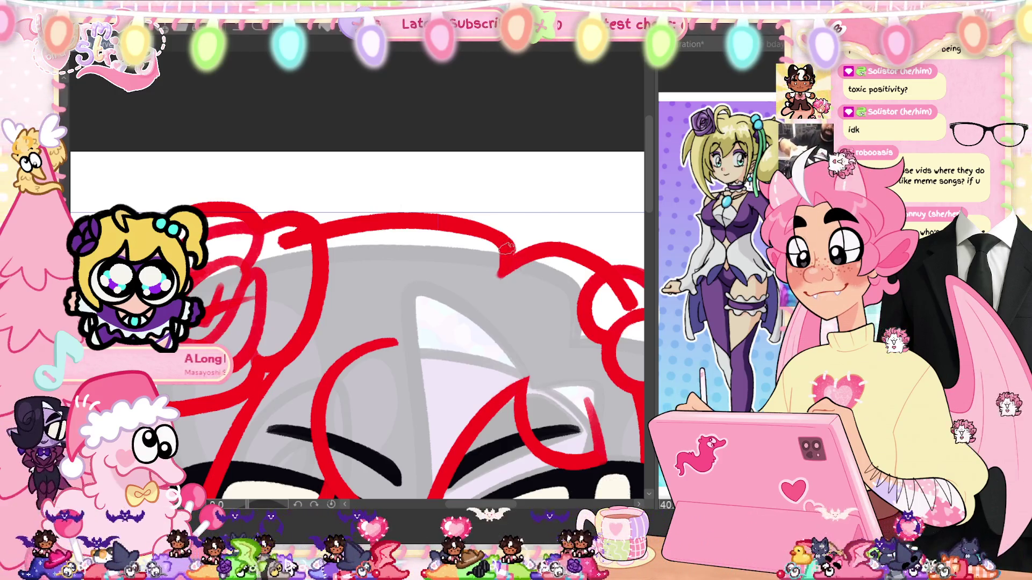
drag(534, 325, 410, 293)
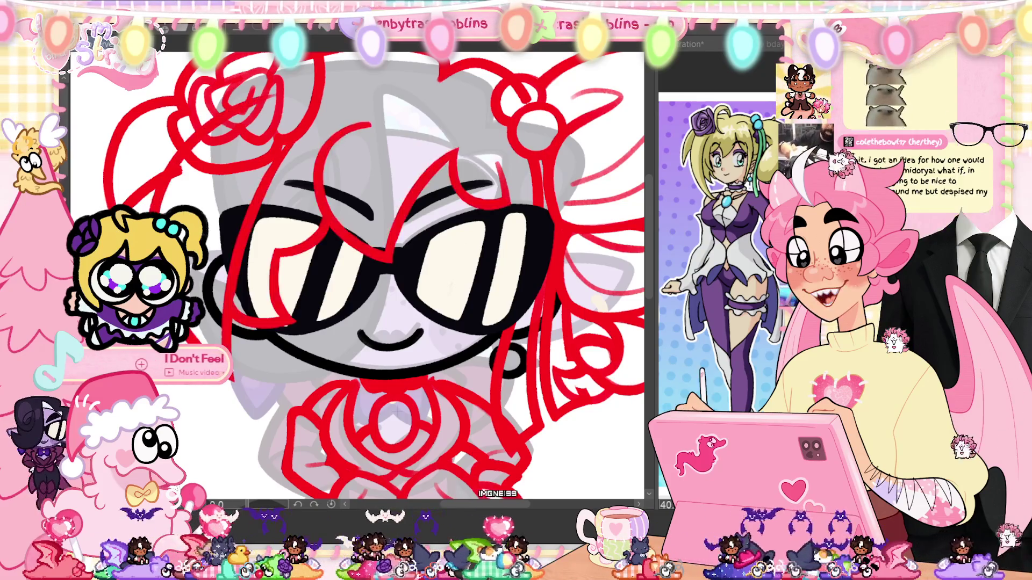
key(ctrl+comma)
key(ctrl+comma)
key(ctrl+comma)
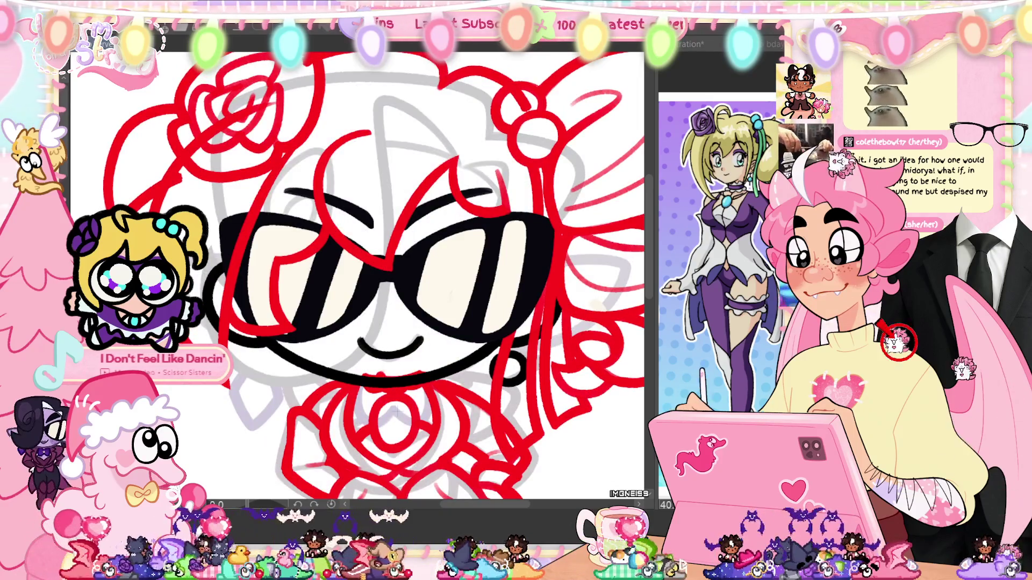
key(ctrl+comma)
key(ctrl+comma)
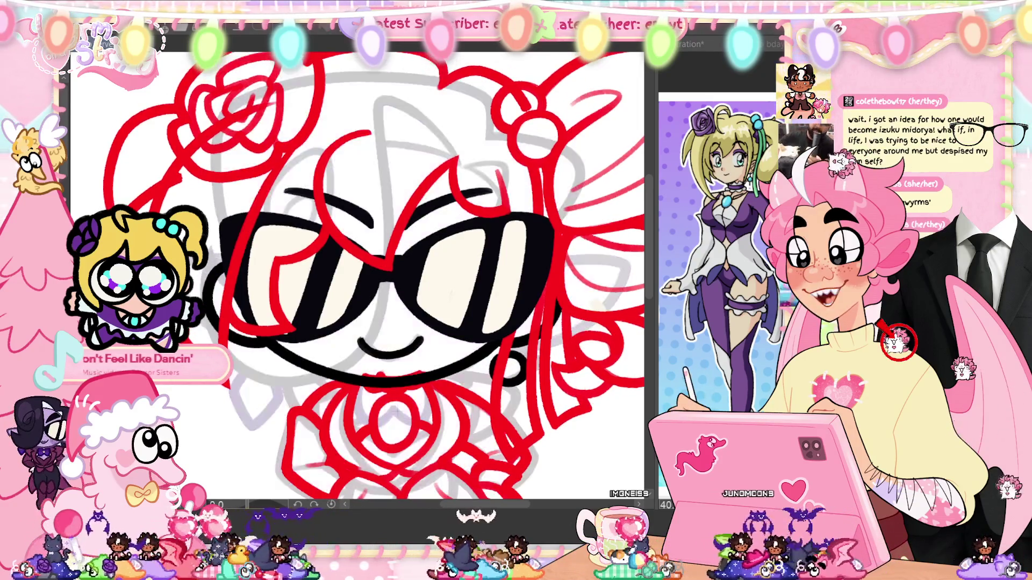
key(ctrl+comma)
key(ctrl+comma)
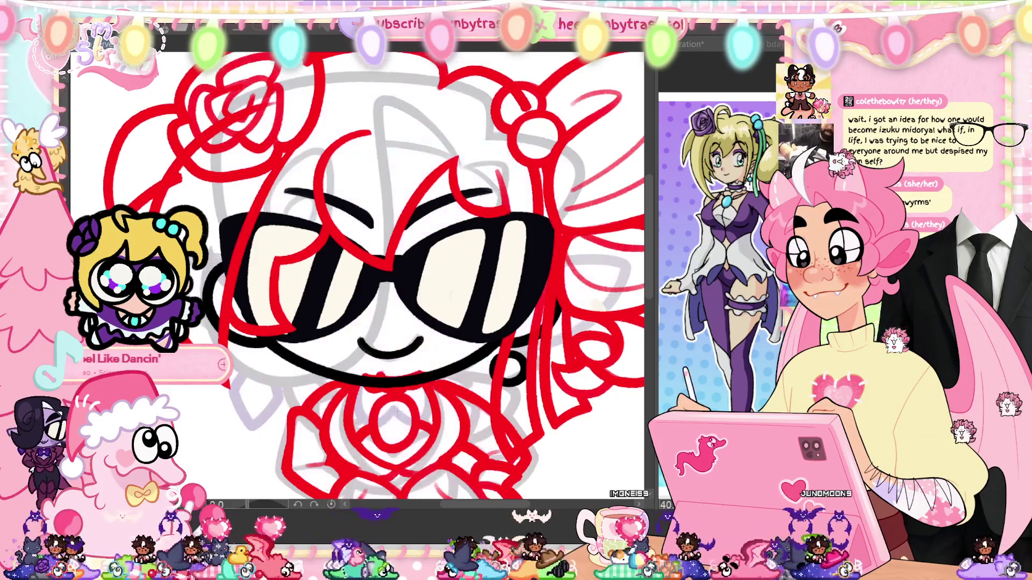
key(ctrl+comma)
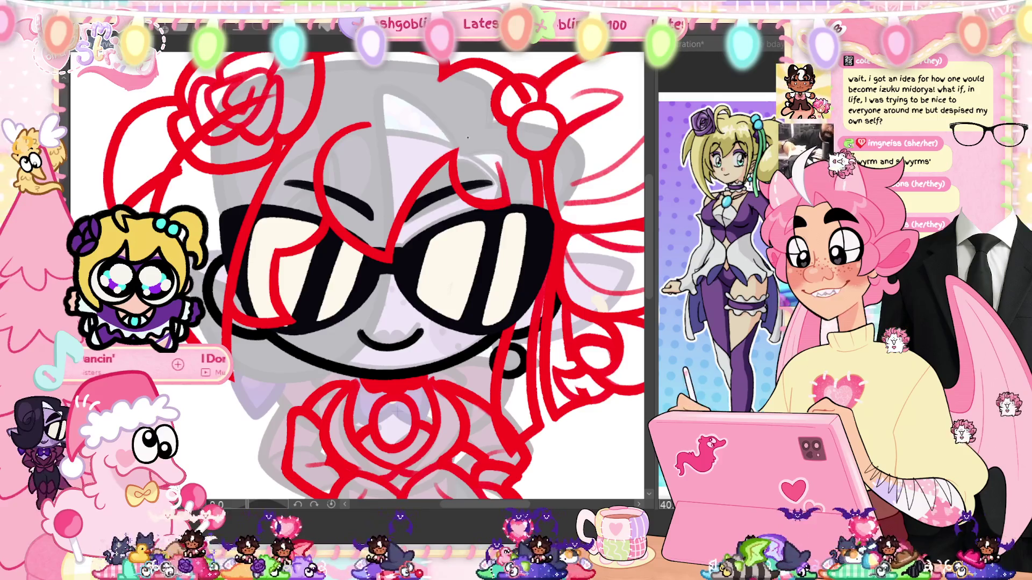
drag(467, 138, 423, 252)
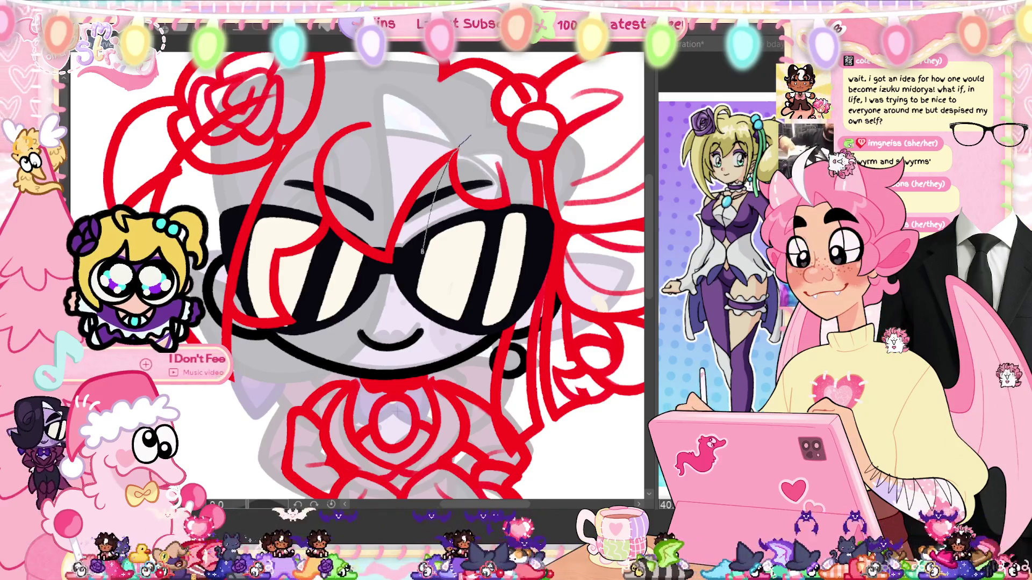
Step: Lasso the hair lines, transform them and deselect
mouse_move(364, 283)
mouse_down()
mouse_move(334, 241)
mouse_move(340, 272)
mouse_up()
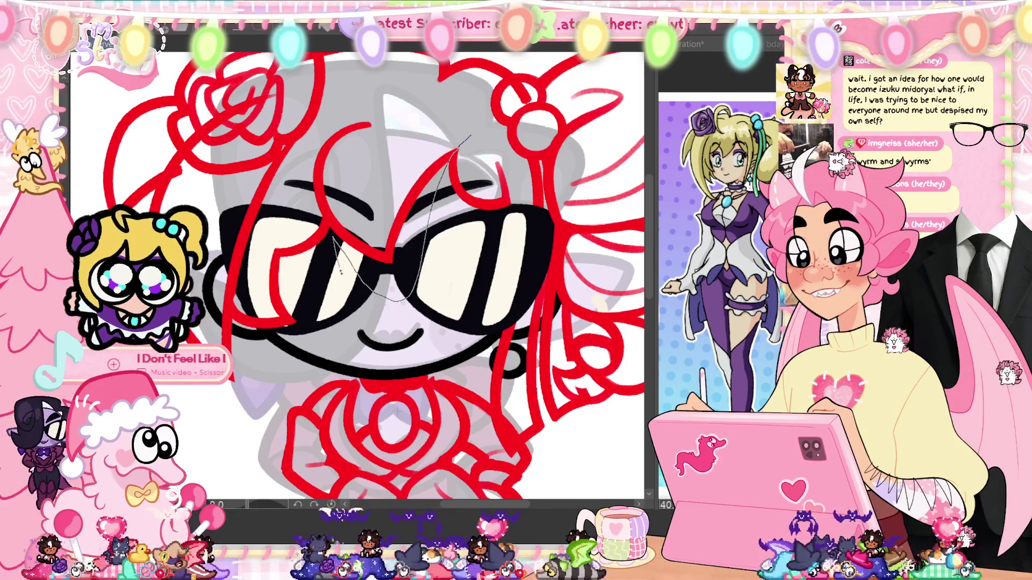
mouse_move(314, 352)
mouse_down()
mouse_move(237, 344)
mouse_move(210, 231)
mouse_move(333, 112)
mouse_move(486, 129)
mouse_move(446, 178)
mouse_move(398, 290)
mouse_move(330, 229)
mouse_move(311, 172)
mouse_move(344, 113)
mouse_move(425, 101)
mouse_move(468, 135)
mouse_up()
key(ctrl+d)
key(ctrl+t)
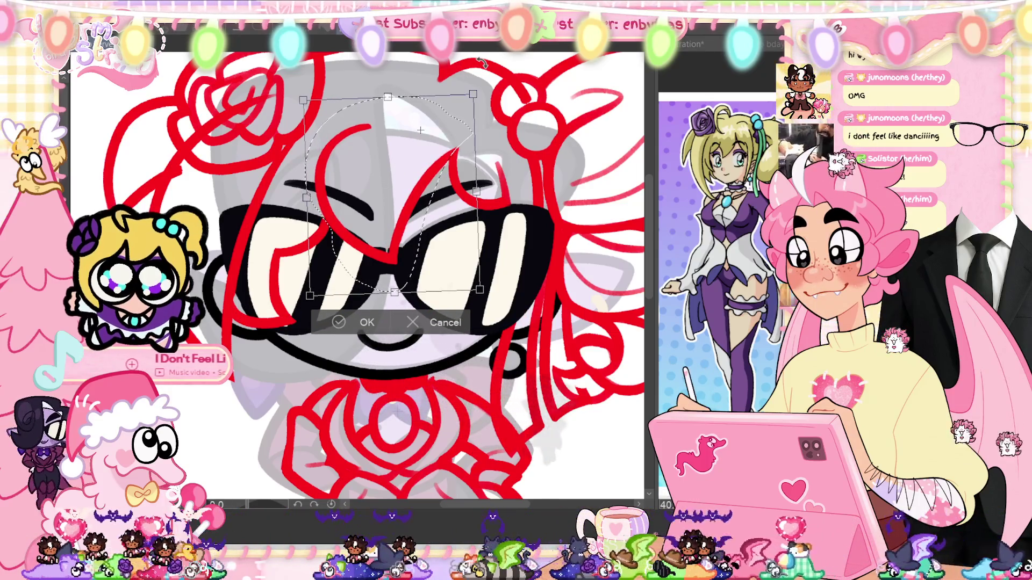
click(369, 314)
key(ctrl+d)
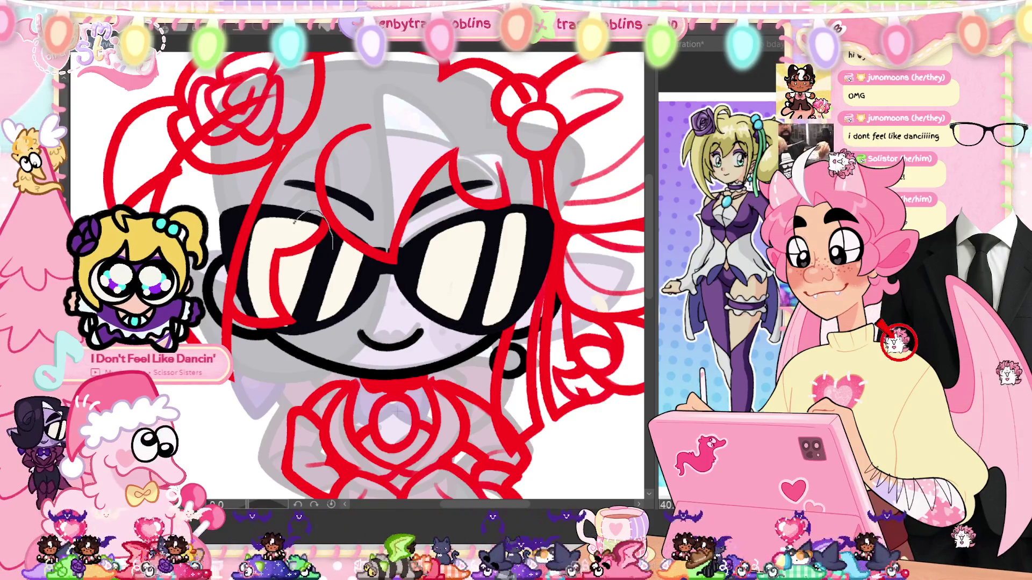
Step: Select the strand near the glasses and transform it into a new position
drag(317, 215, 236, 299)
drag(322, 213, 350, 371)
key(ctrl+t)
click(241, 403)
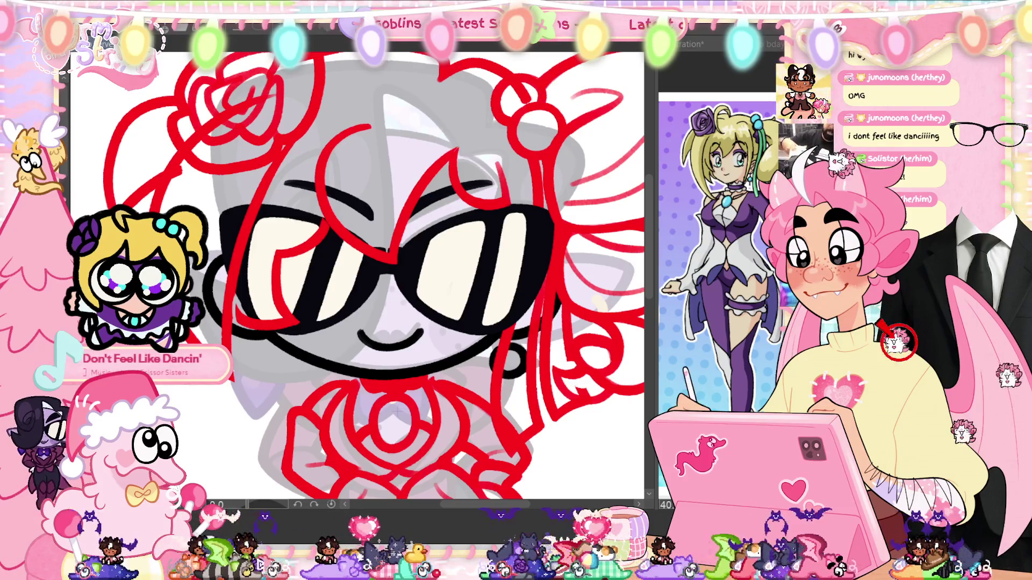
scroll(337, 305, up, 1)
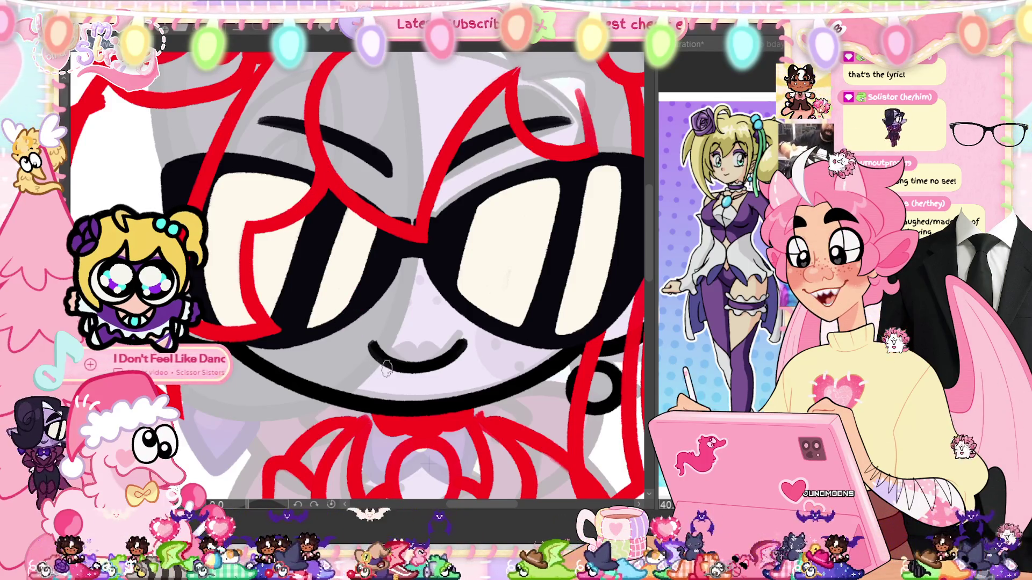
scroll(332, 309, up, 3)
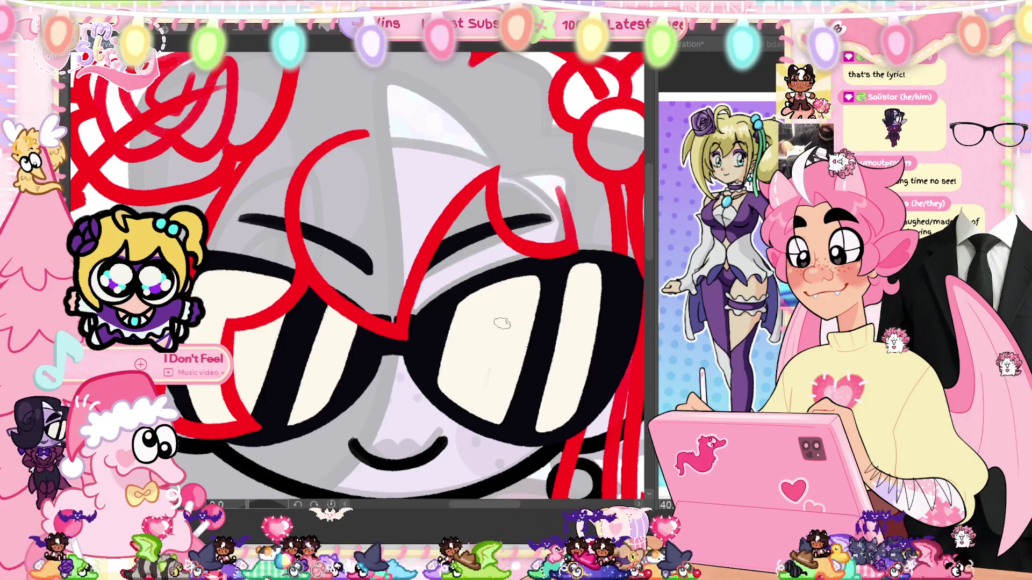
scroll(544, 377, down, 3)
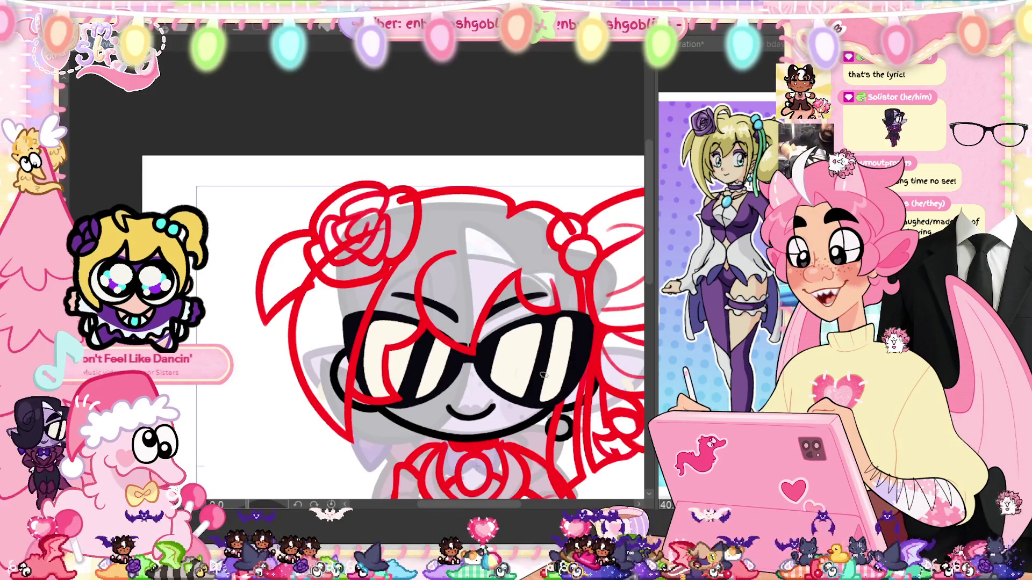
drag(493, 385, 427, 355)
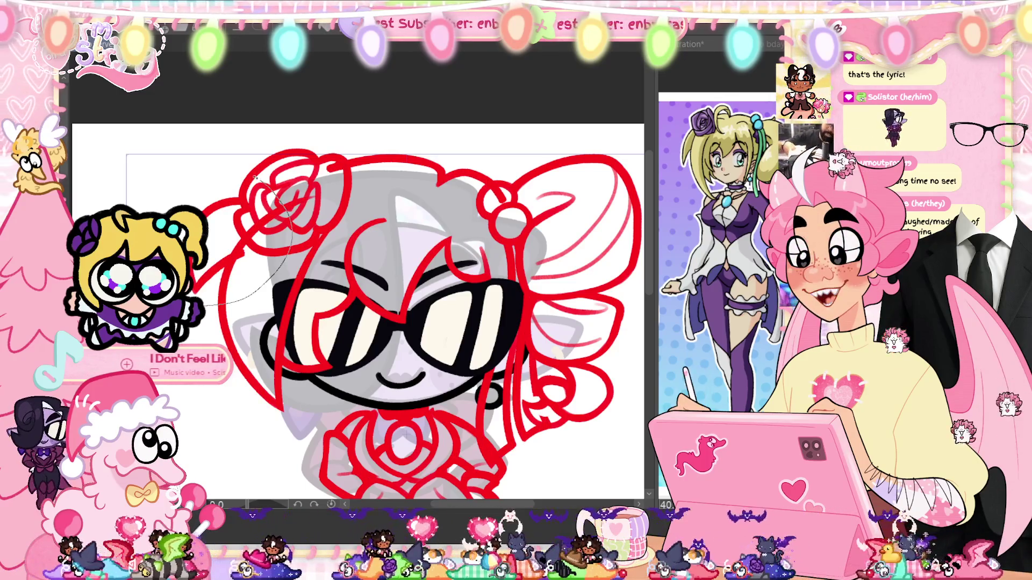
Step: Rotate the rose and upper-left hair lines slightly clockwise, commit, and deselect
key(ctrl+t)
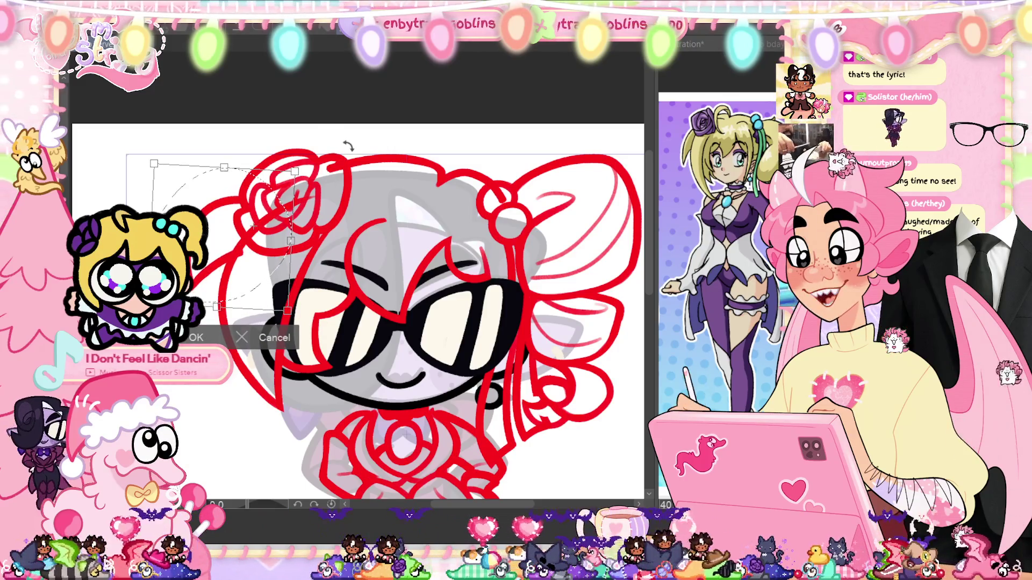
drag(329, 144, 338, 154)
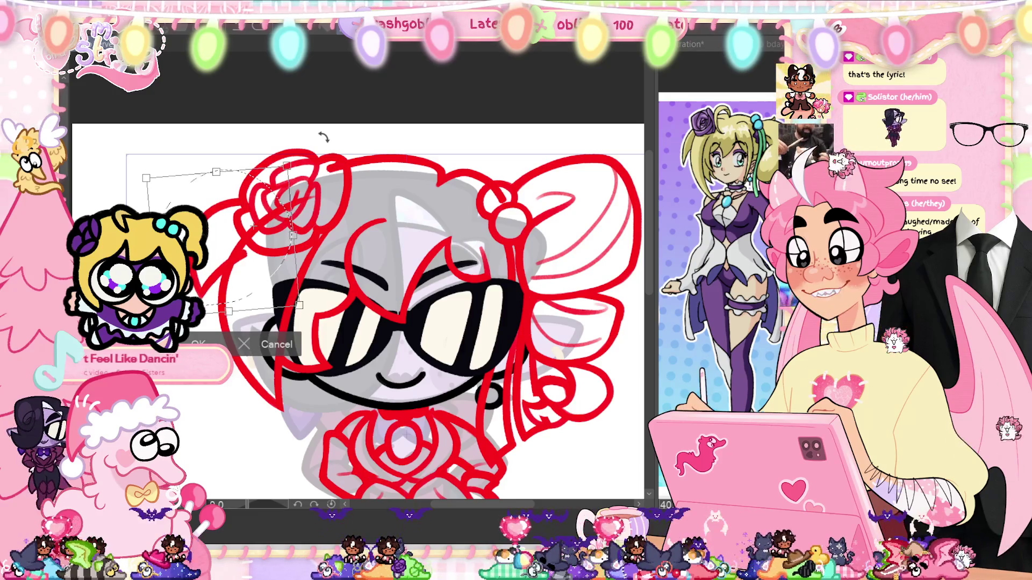
key(Return)
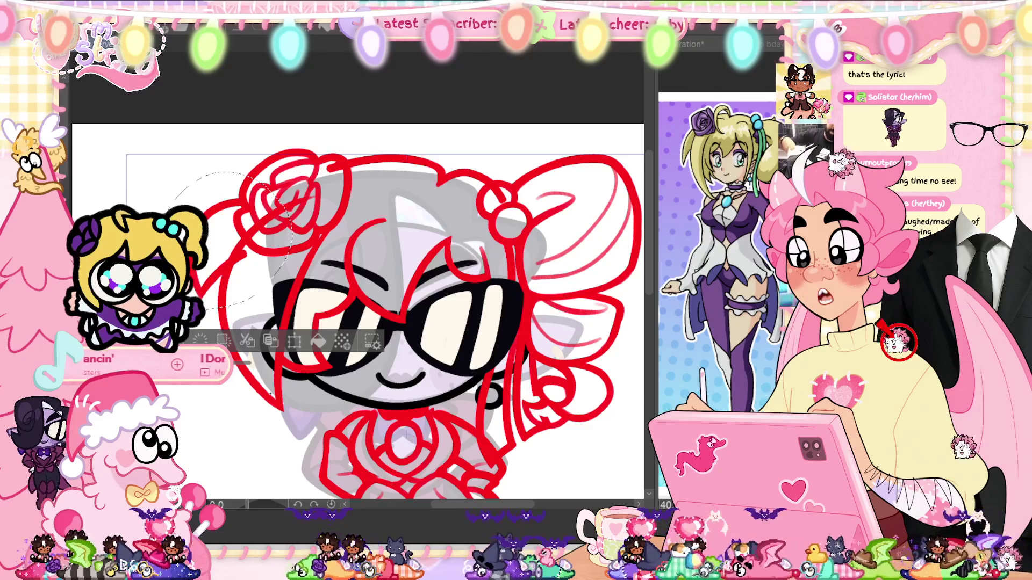
key(ctrl+d)
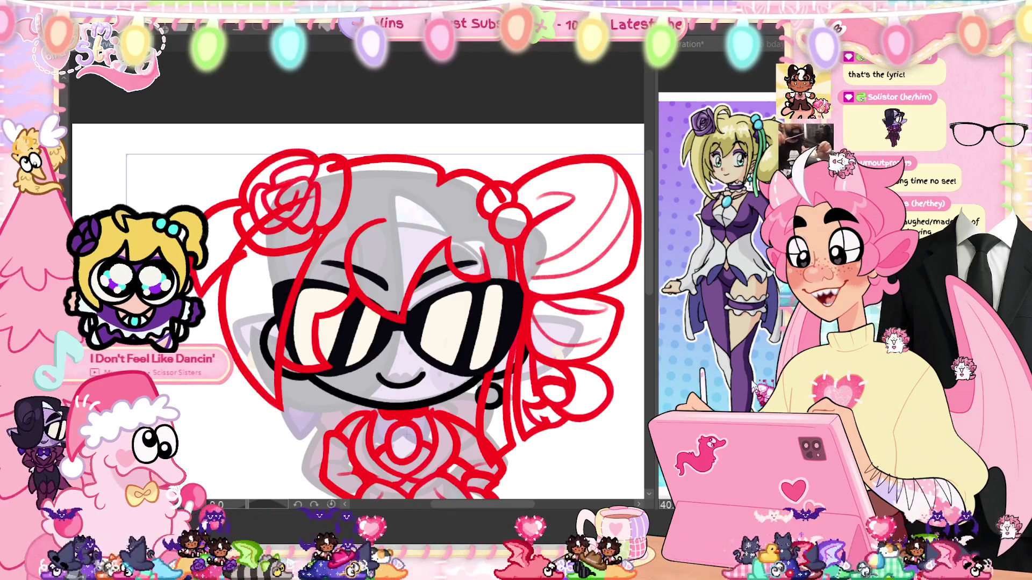
scroll(358, 306, down, 2)
scroll(358, 306, up, 5)
drag(314, 394, 357, 421)
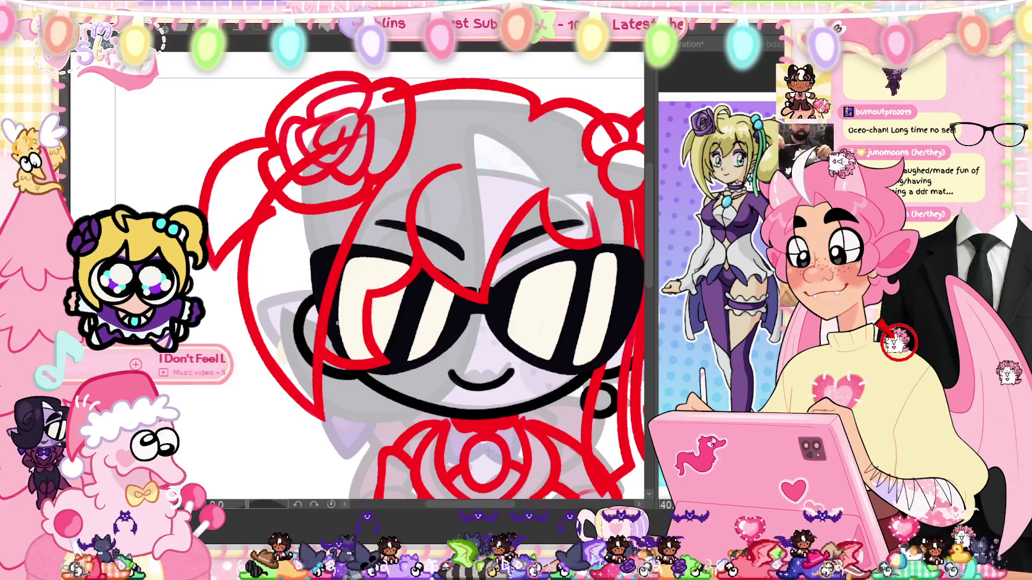
drag(333, 327, 414, 132)
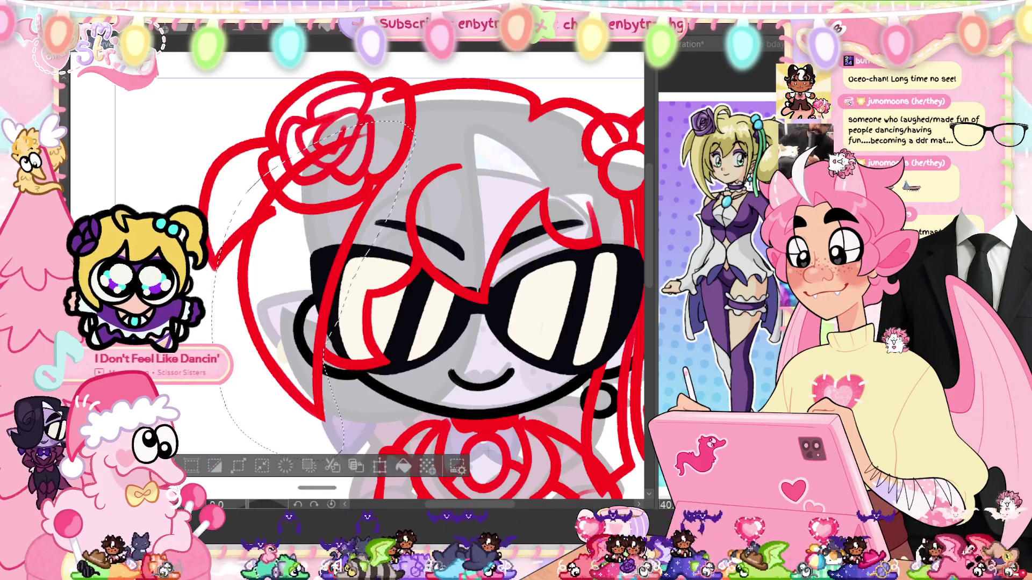
key(ctrl+t)
drag(447, 84, 435, 76)
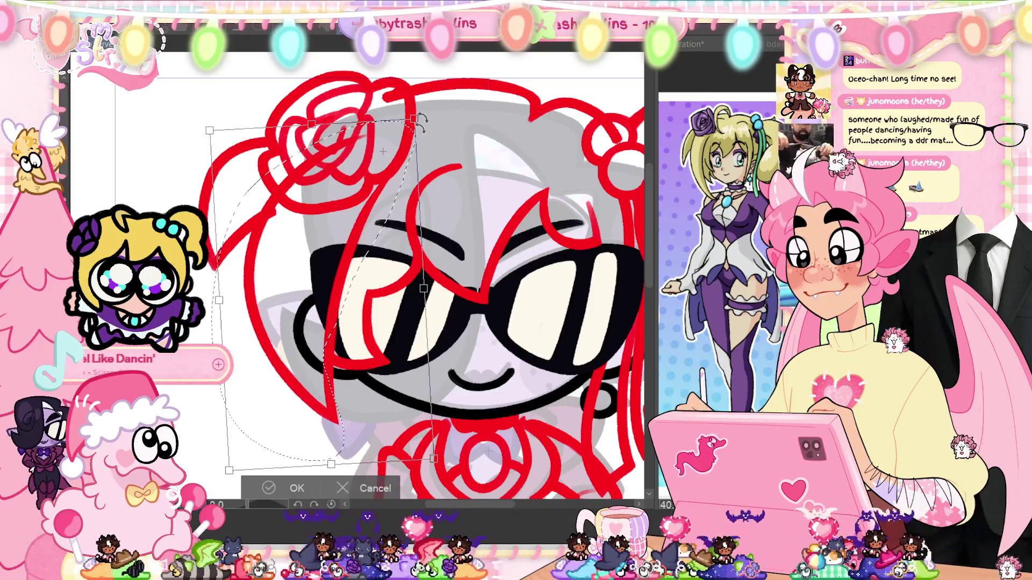
key(Return)
key(ctrl+d)
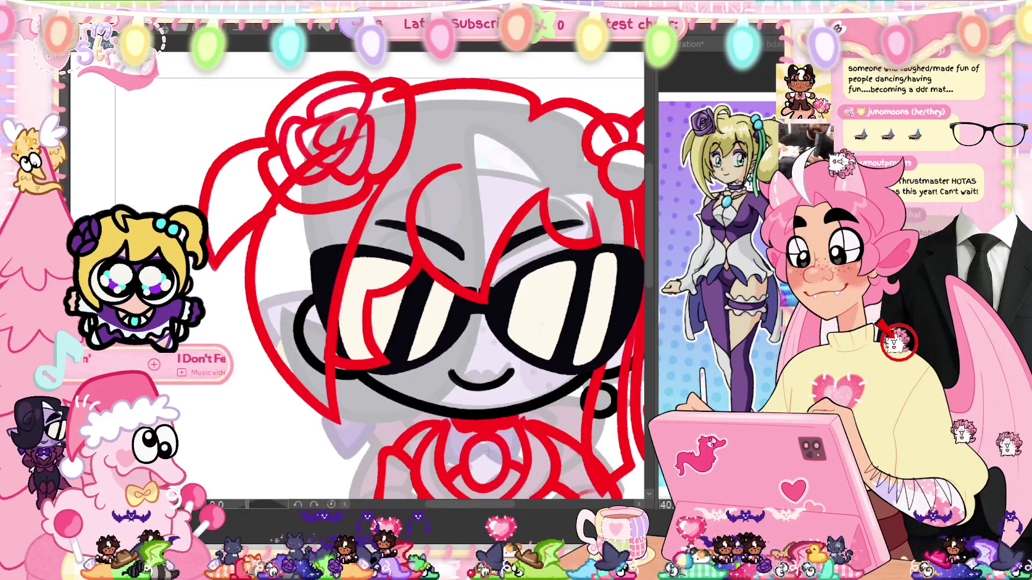
drag(411, 129, 365, 446)
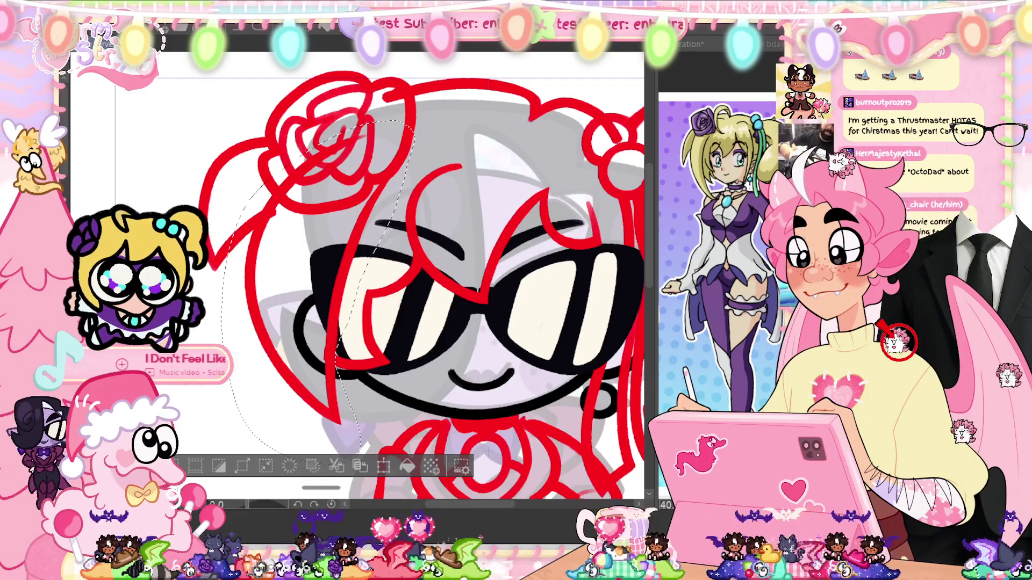
key(ctrl+t)
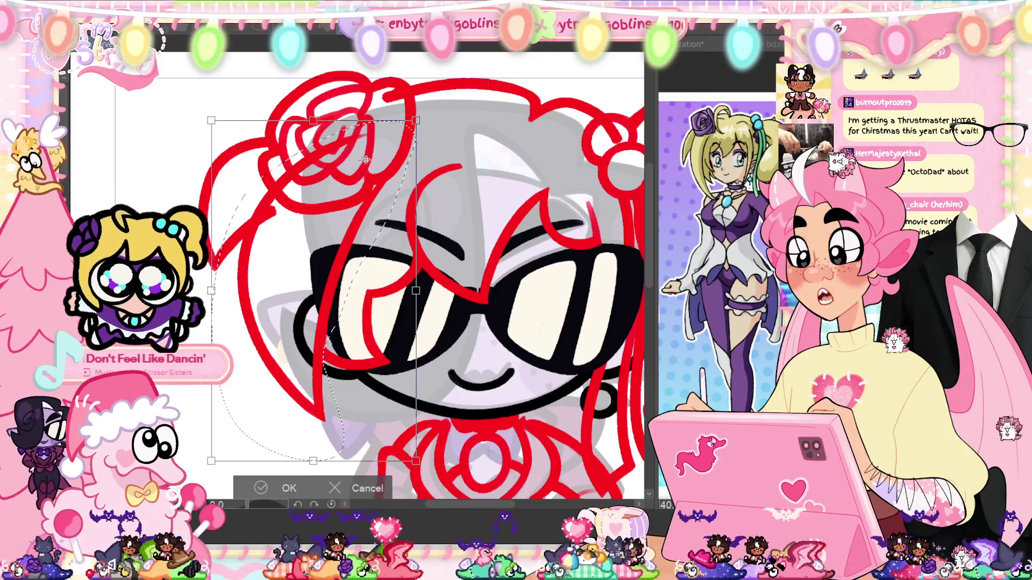
drag(433, 89, 459, 105)
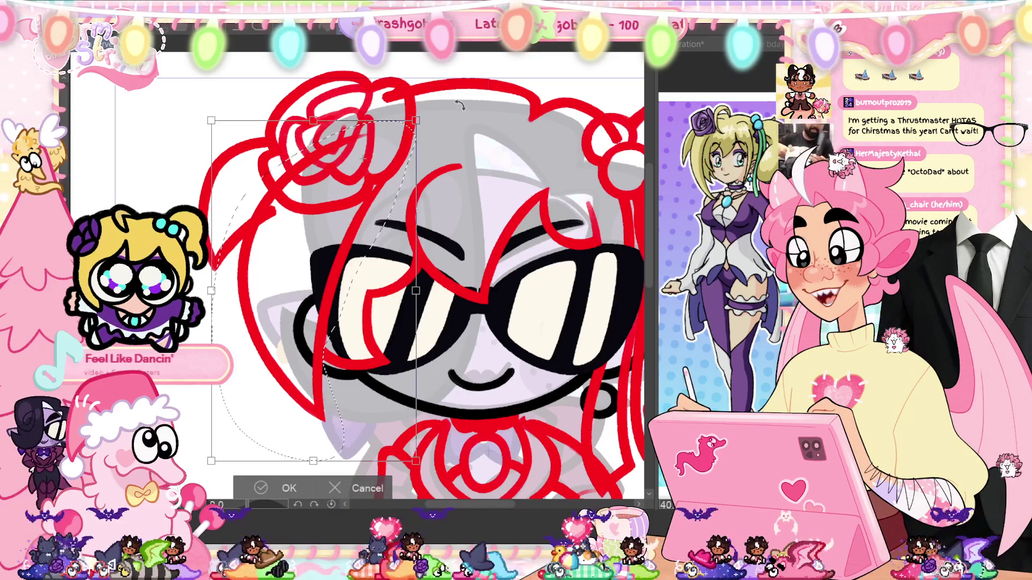
key(p)
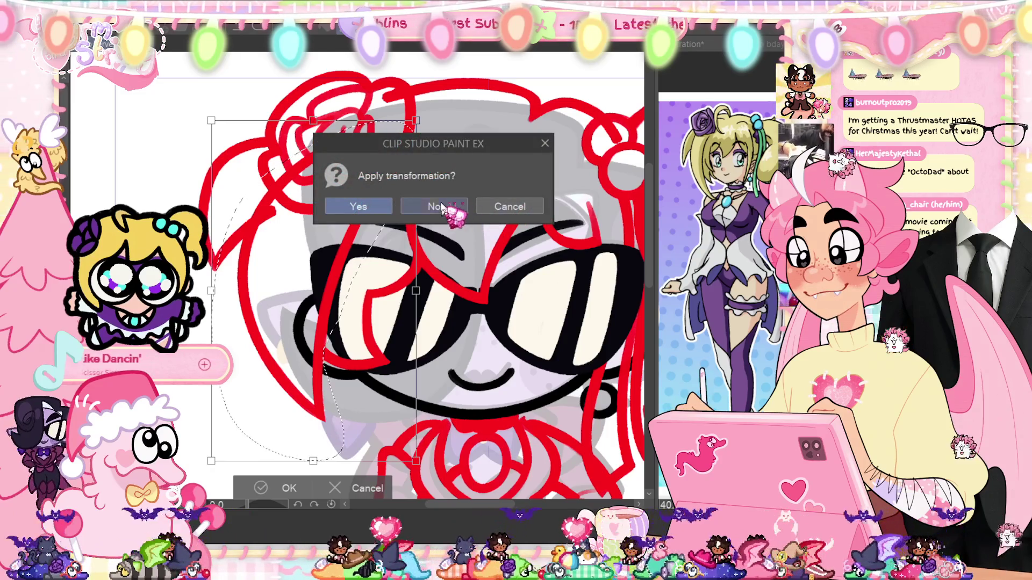
click(442, 206)
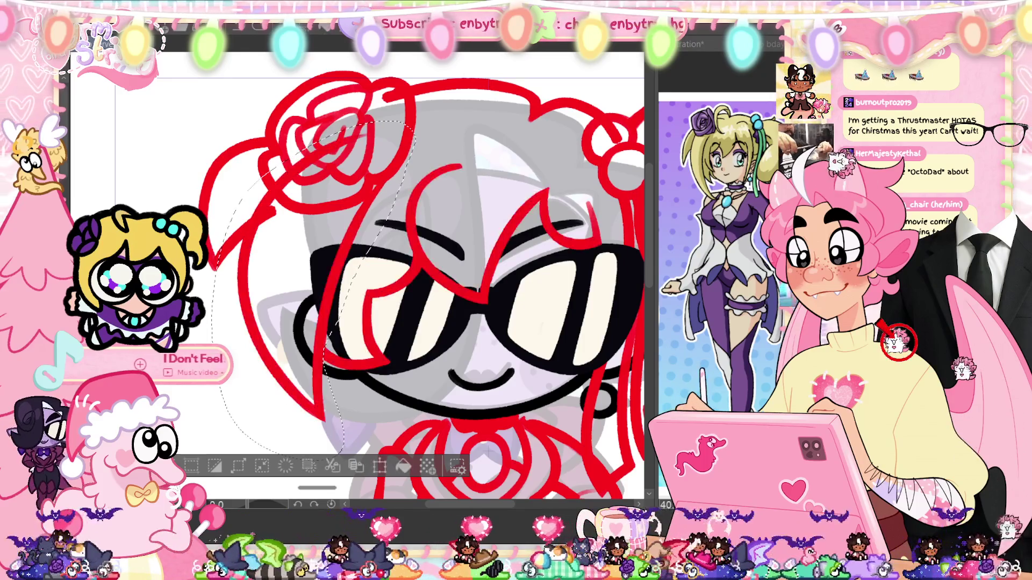
key(ctrl+t)
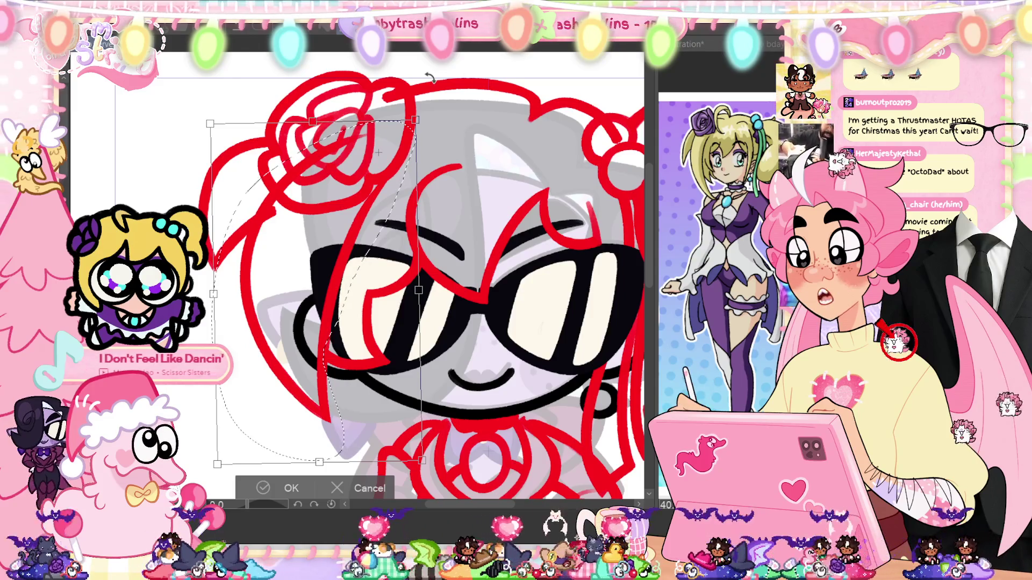
click(271, 484)
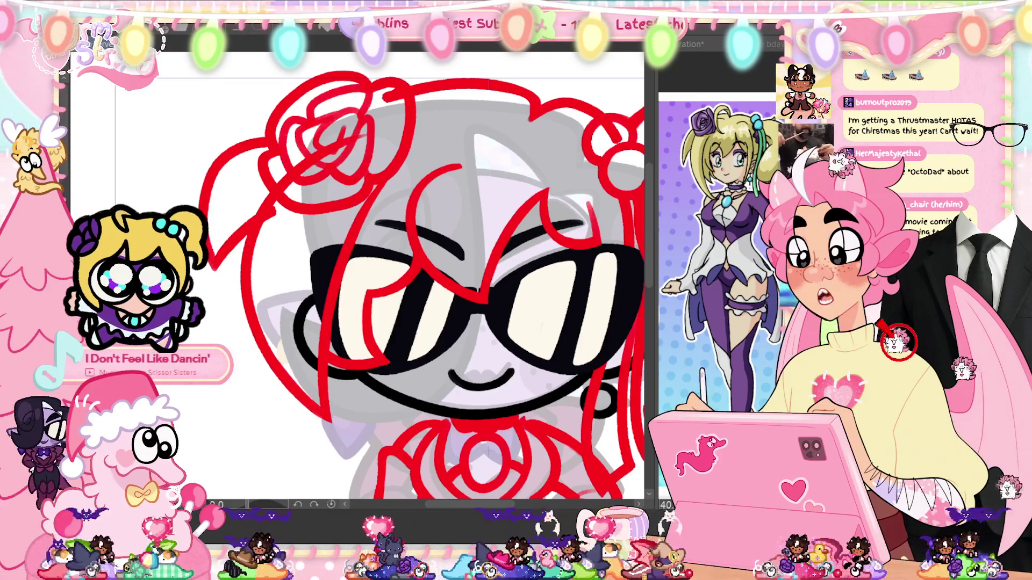
key(v)
key(v)
key(v)
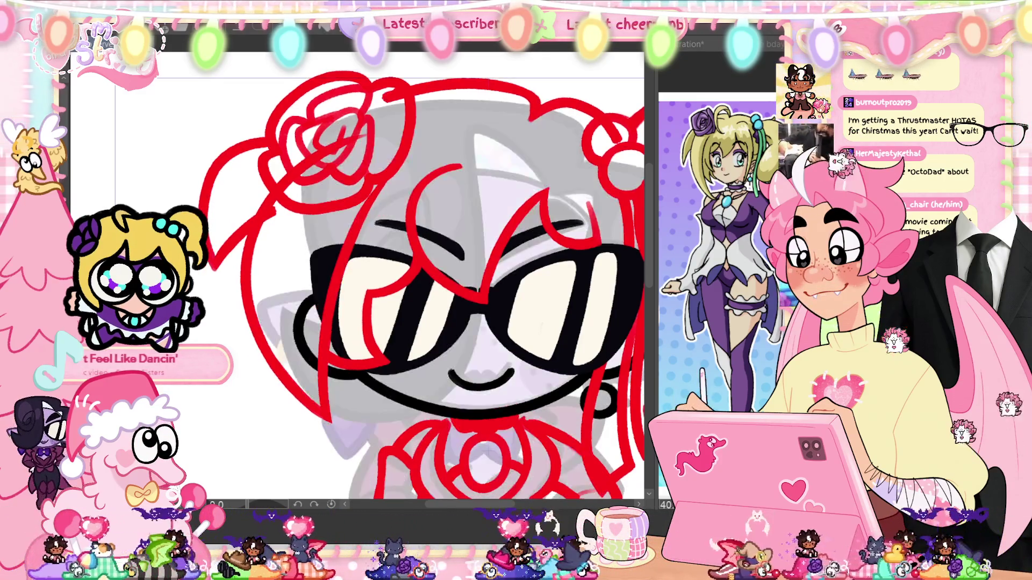
key(v)
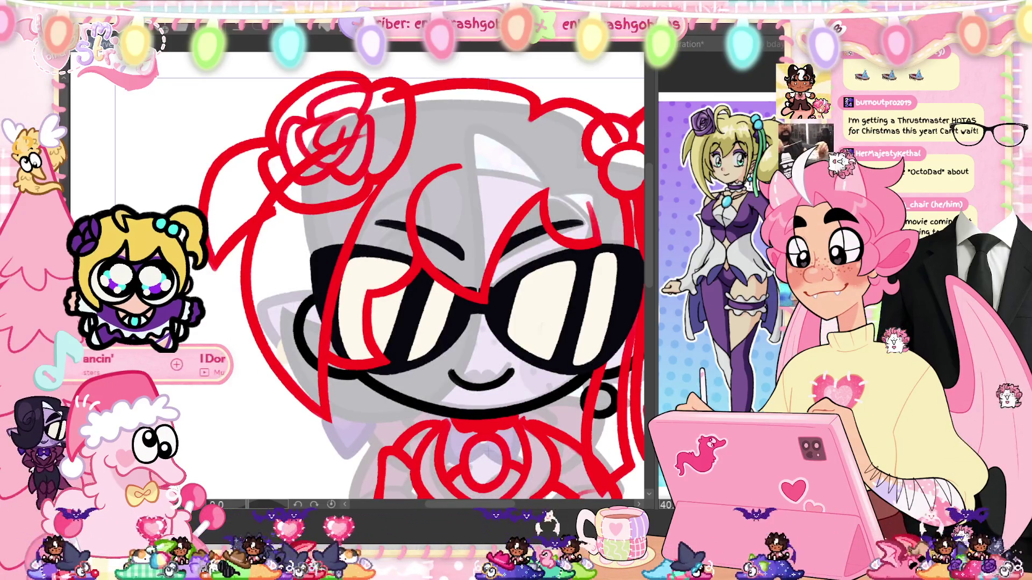
key(v)
key(v)
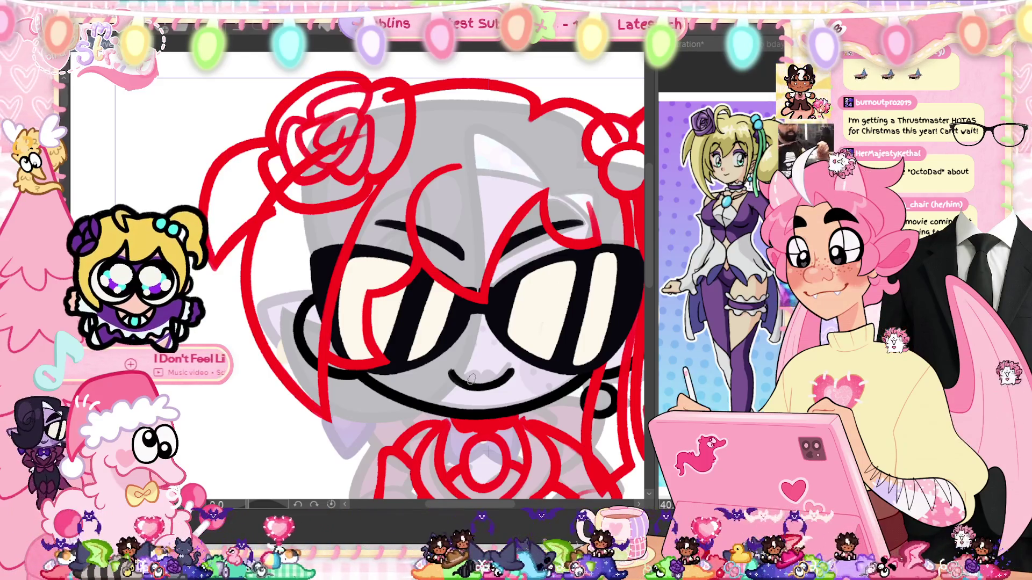
scroll(472, 379, down, 2)
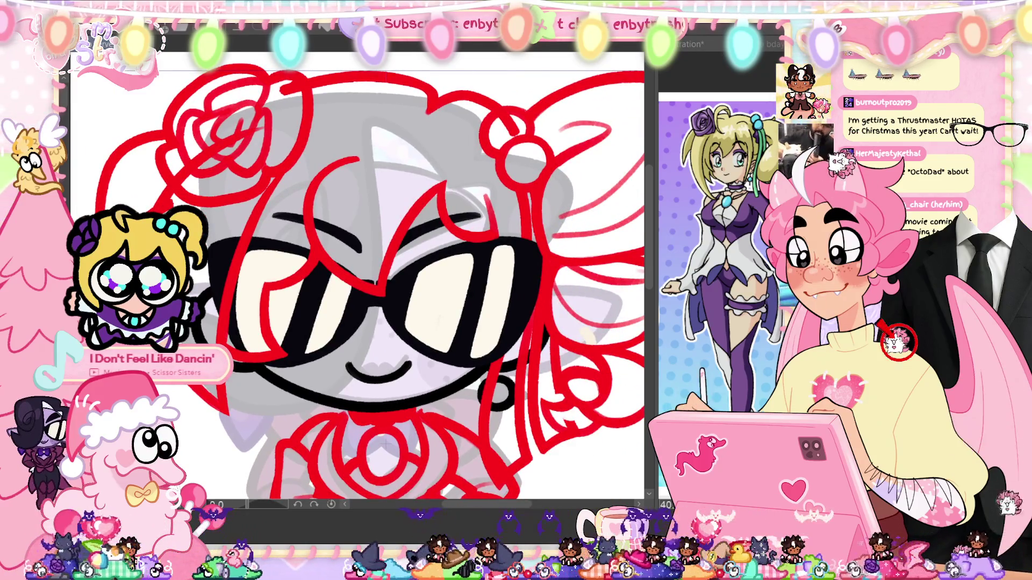
Step: Zoom in on the head and draw the missing top stroke of the right bow in red
key(ctrl+0)
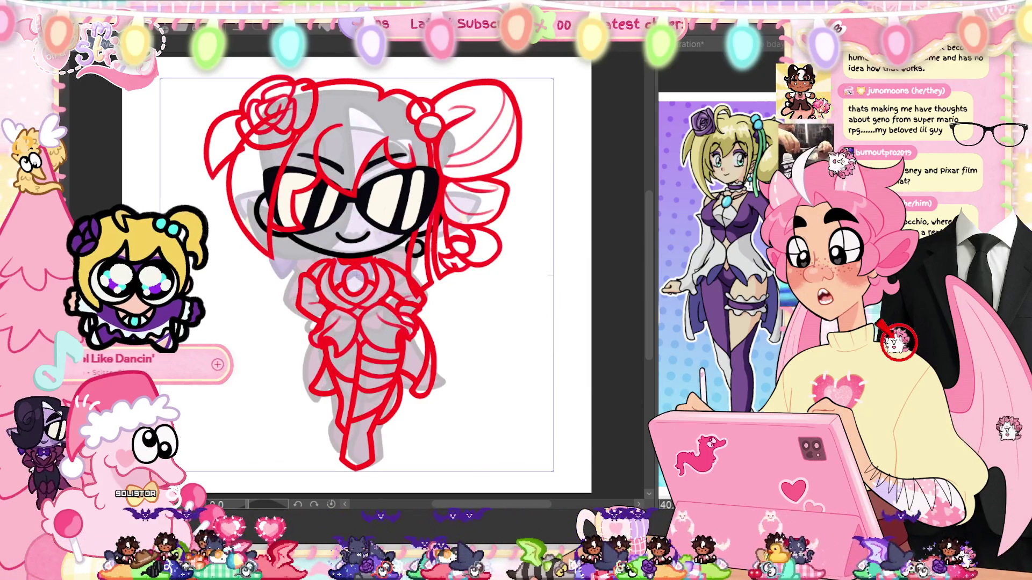
key(ctrl+plus)
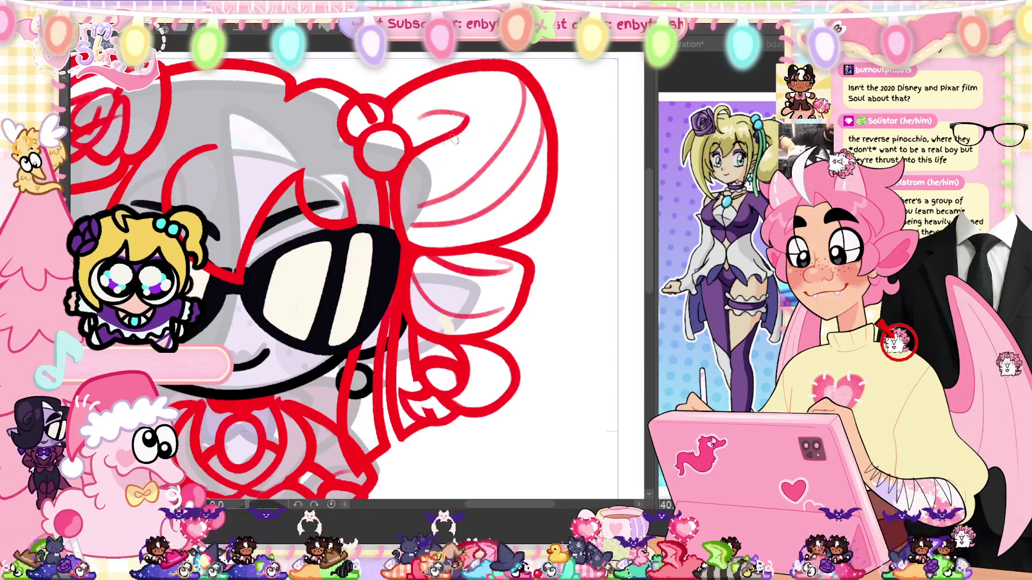
drag(466, 120, 404, 163)
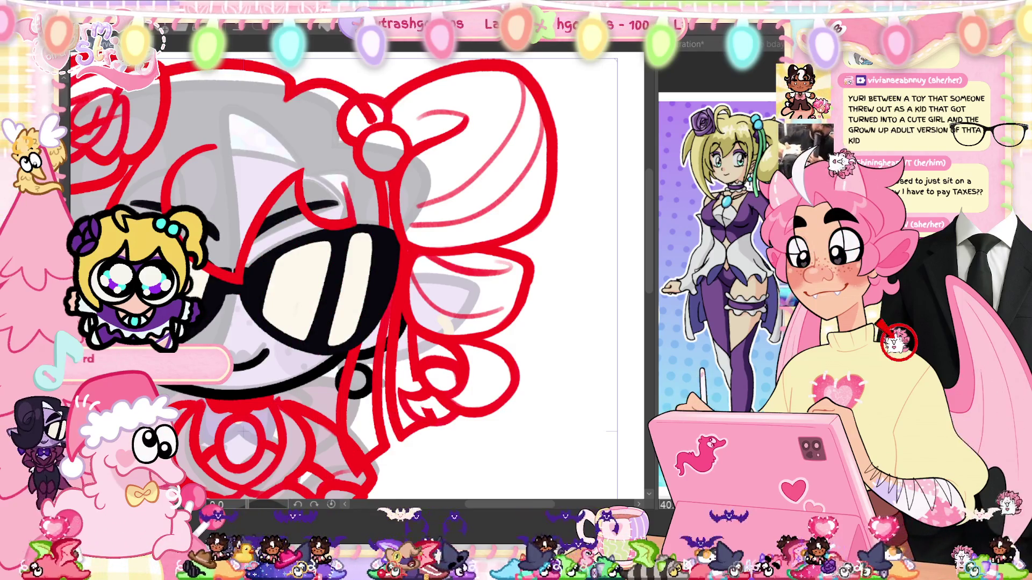
key(ctrl+z)
key(ctrl+z)
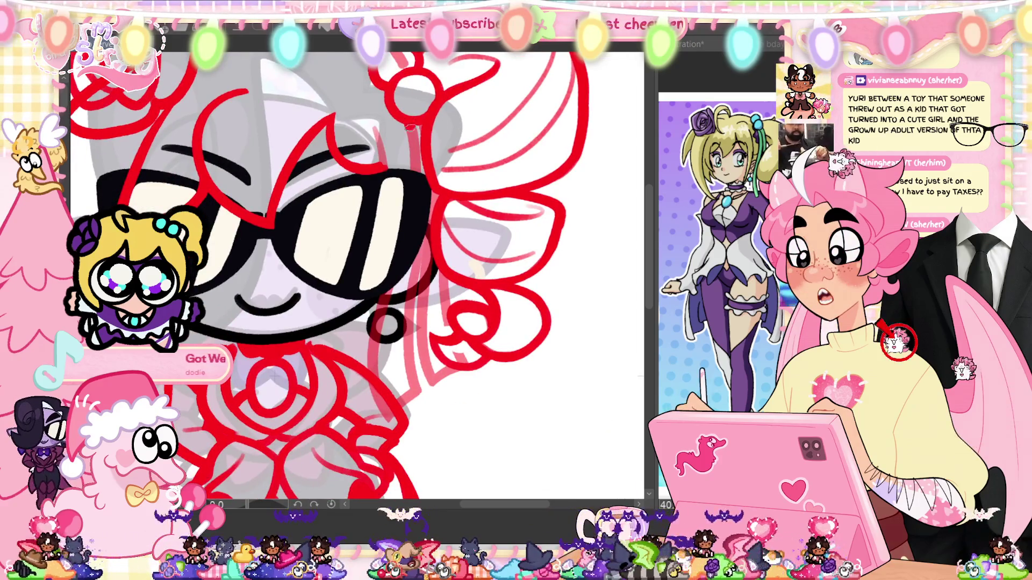
Step: Draw a long red strand beside the earring and a short stroke at the top hair loop
drag(389, 294, 377, 352)
key(ctrl+z)
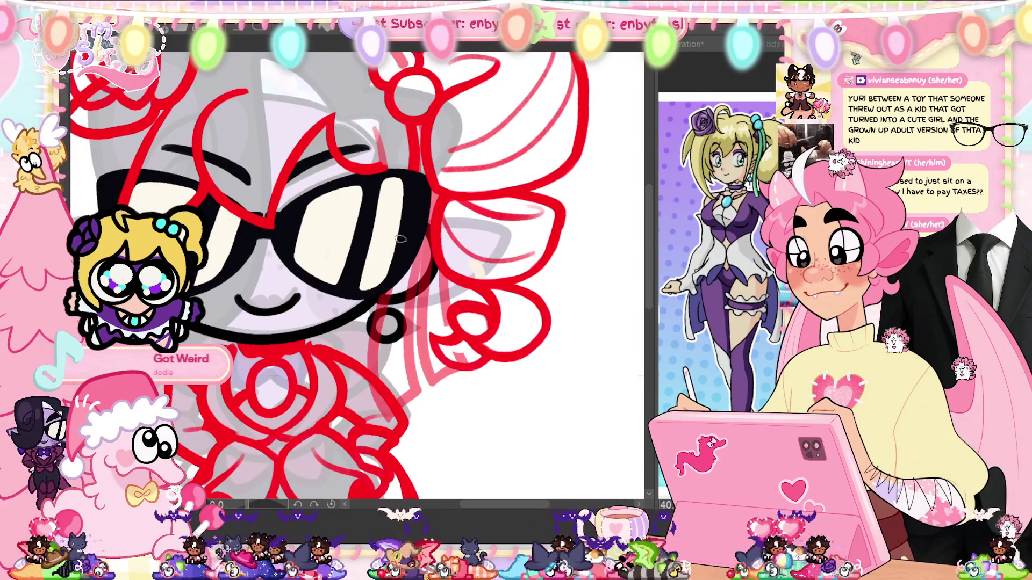
drag(388, 286, 384, 424)
key(ctrl+z)
drag(417, 117, 409, 170)
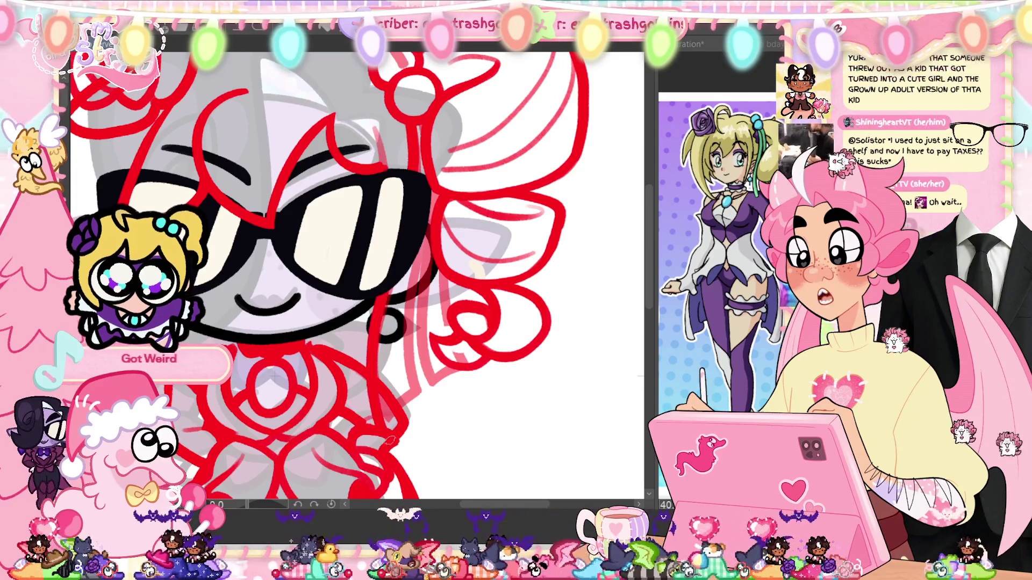
key(ctrl+z)
key(ctrl+z)
drag(417, 117, 410, 171)
drag(388, 288, 382, 421)
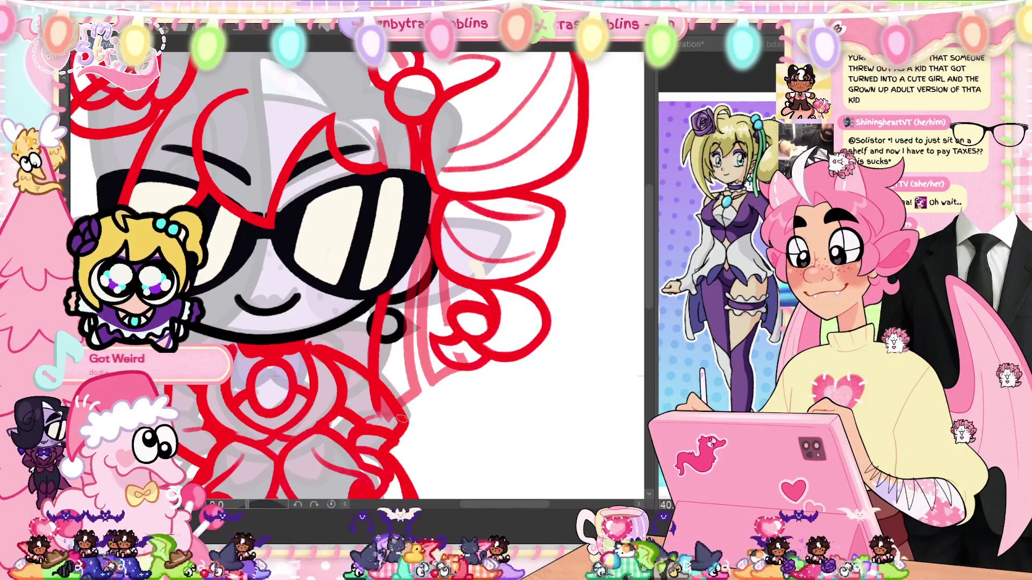
drag(377, 329, 381, 424)
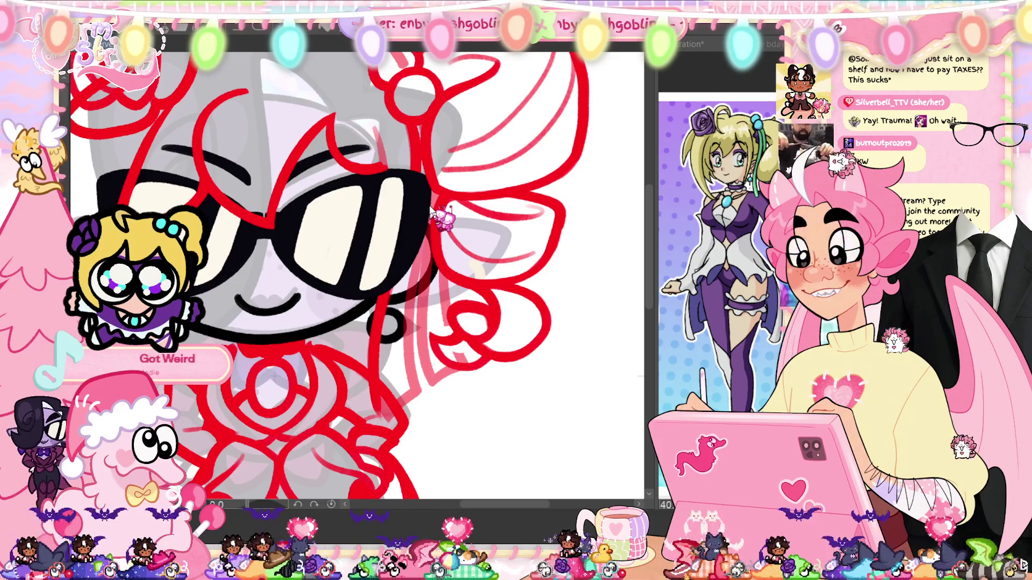
Step: Add a shorter vertical strand near the earring, redrawing until it fits
drag(403, 271, 392, 403)
key(ctrl+z)
drag(400, 279, 391, 388)
key(ctrl+z)
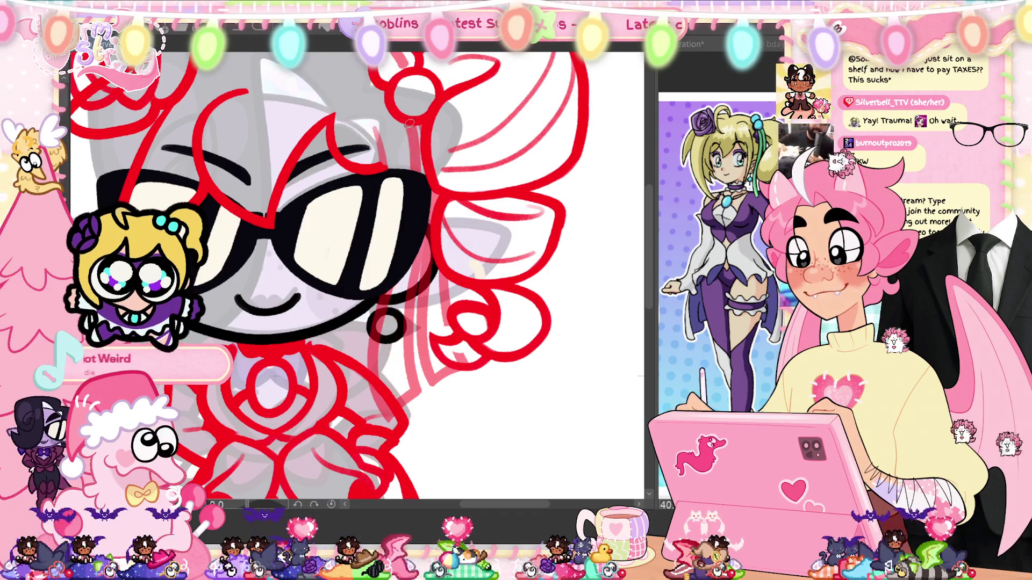
drag(400, 280, 391, 403)
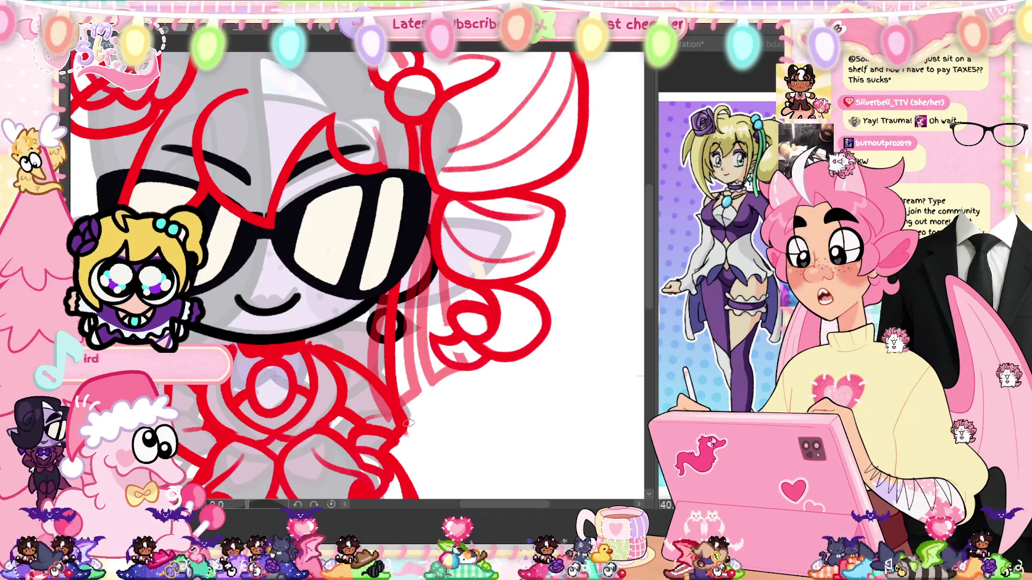
Step: Draw a long vertical strand beside the hair down past the earring and close its lower end
drag(432, 199, 429, 443)
key(ctrl+z)
key(ctrl+z)
drag(430, 190, 425, 440)
key(ctrl+z)
drag(432, 181, 437, 427)
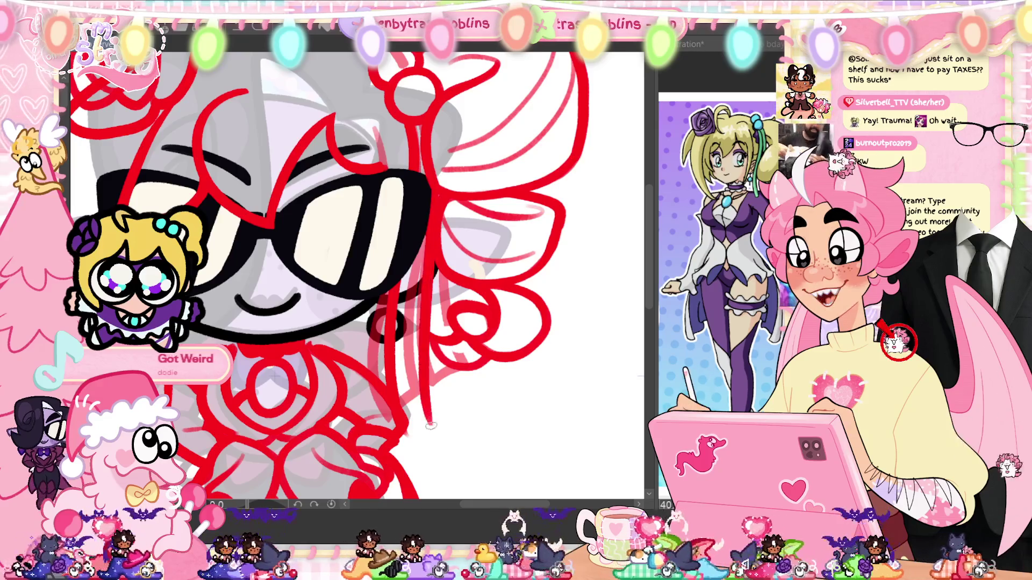
key(ctrl+z)
drag(432, 185, 444, 410)
key(ctrl+z)
drag(432, 197, 430, 386)
key(ctrl+z)
drag(433, 190, 424, 387)
key(ctrl+z)
mouse_move(435, 188)
mouse_down()
mouse_move(442, 424)
mouse_move(430, 411)
mouse_up()
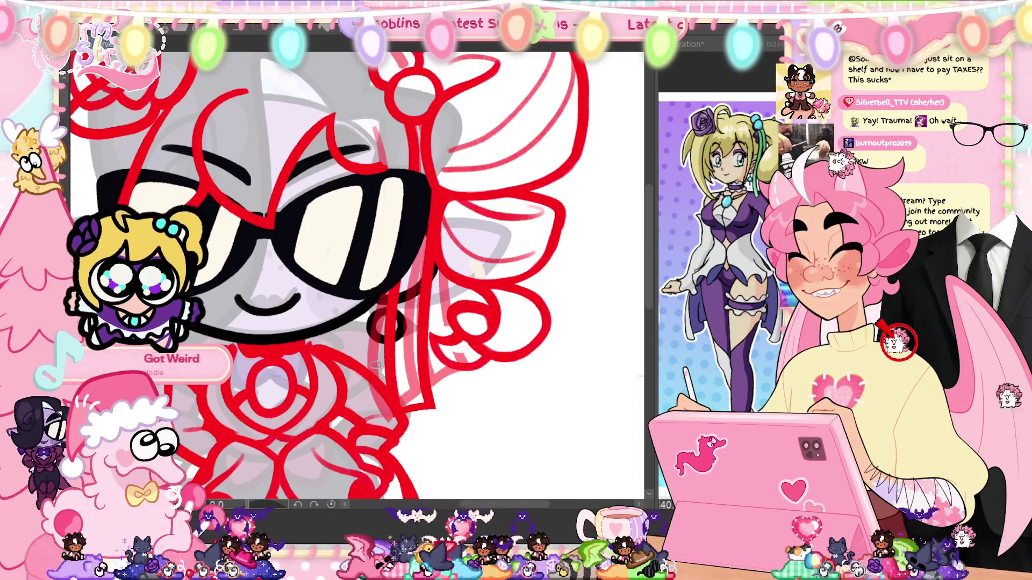
drag(428, 410, 402, 408)
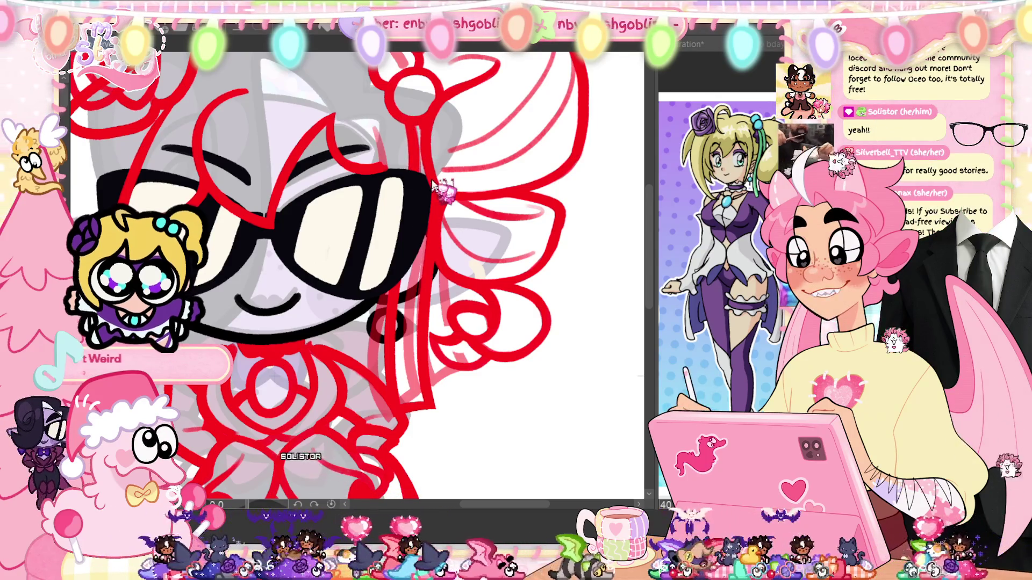
Step: Zoom out to the whole character and add a short hair line above the right lens
drag(436, 264, 448, 395)
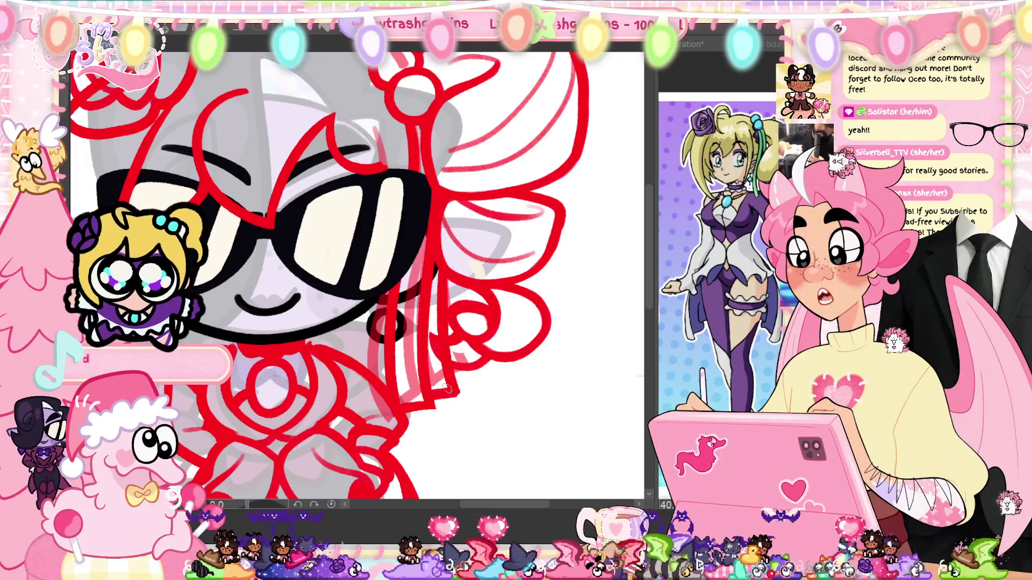
key(ctrl+z)
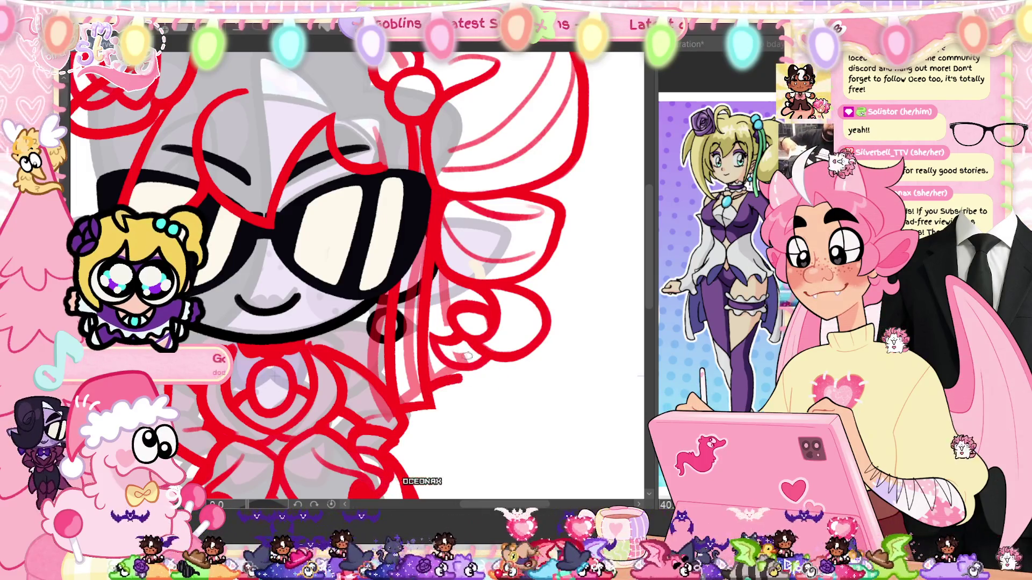
key(ctrl+minus)
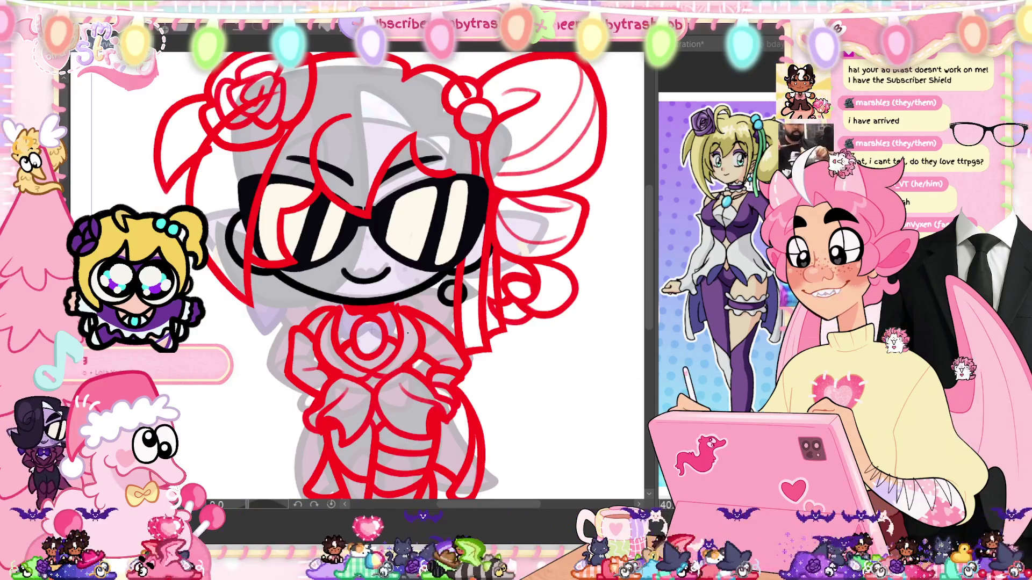
drag(420, 140, 454, 168)
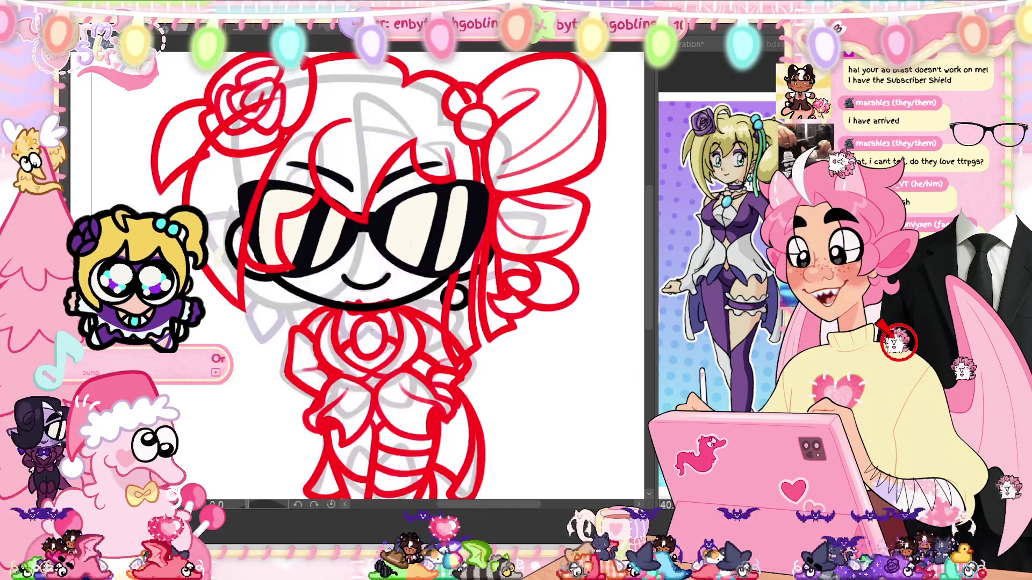
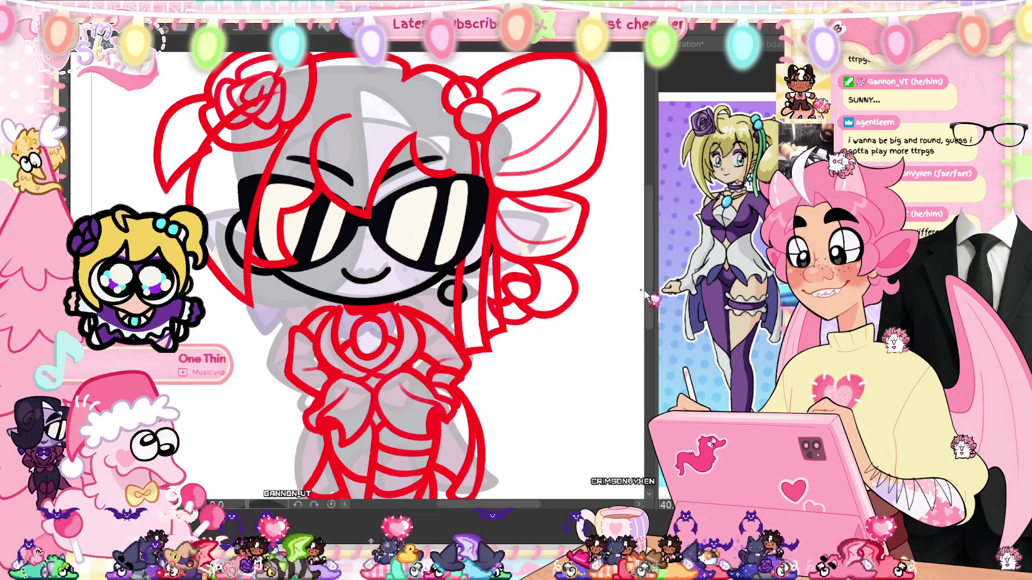
Step: Zoom in on the character's torso and skirt area over the faded reference
scroll(357, 274, up, 1)
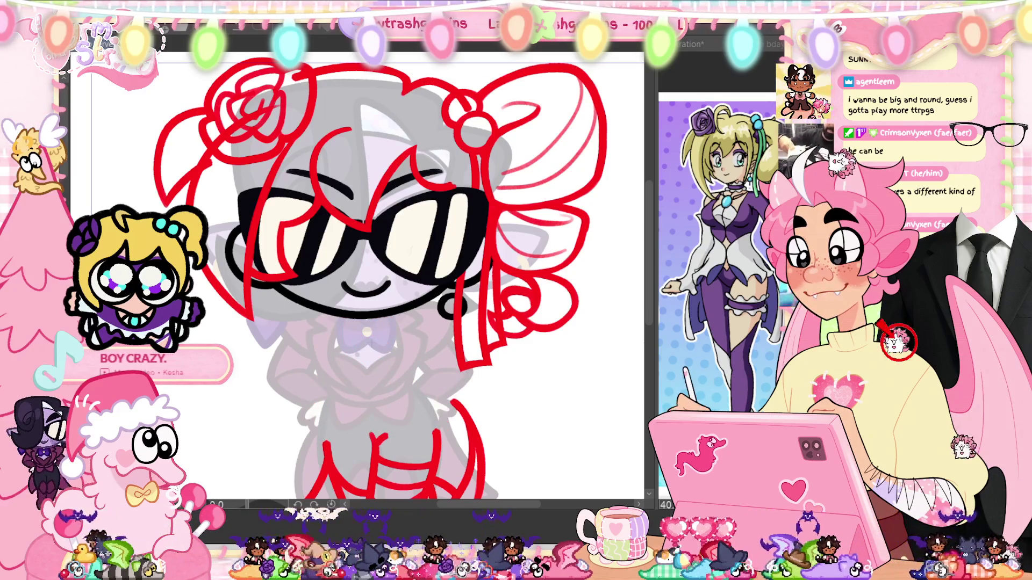
scroll(313, 438, up, 3)
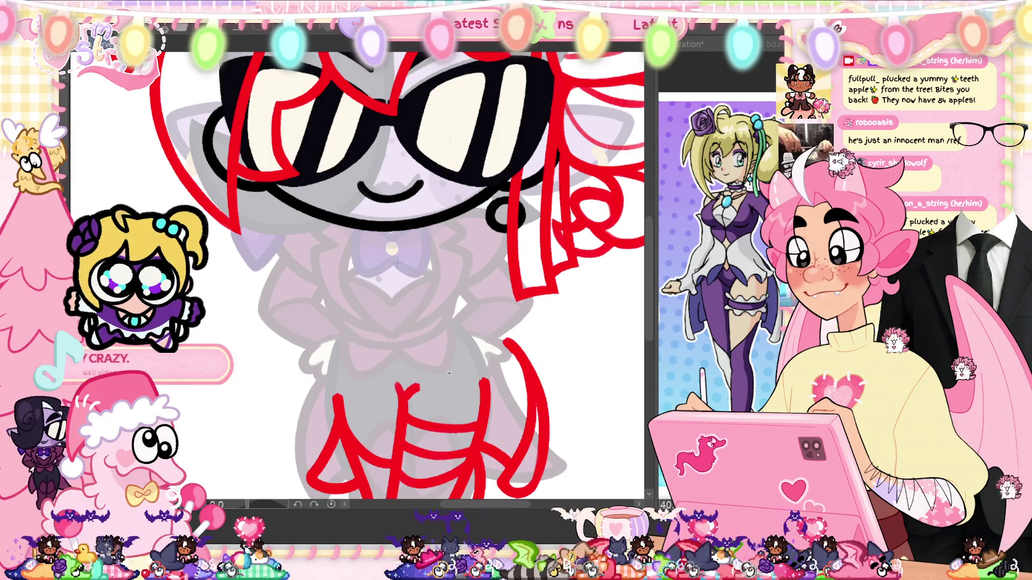
key(ctrl+z)
key(ctrl+y)
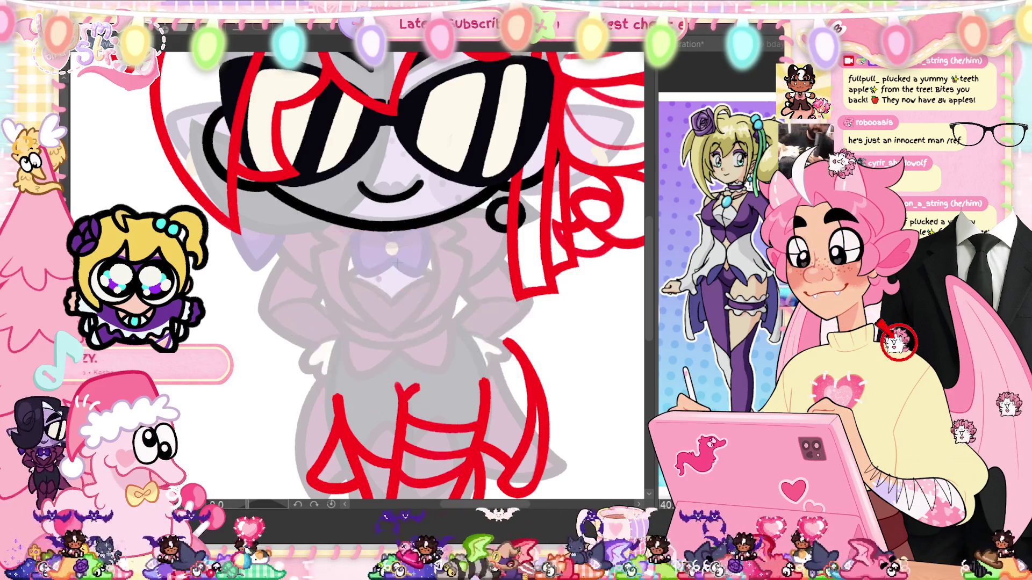
key(ctrl+z)
key(ctrl+y)
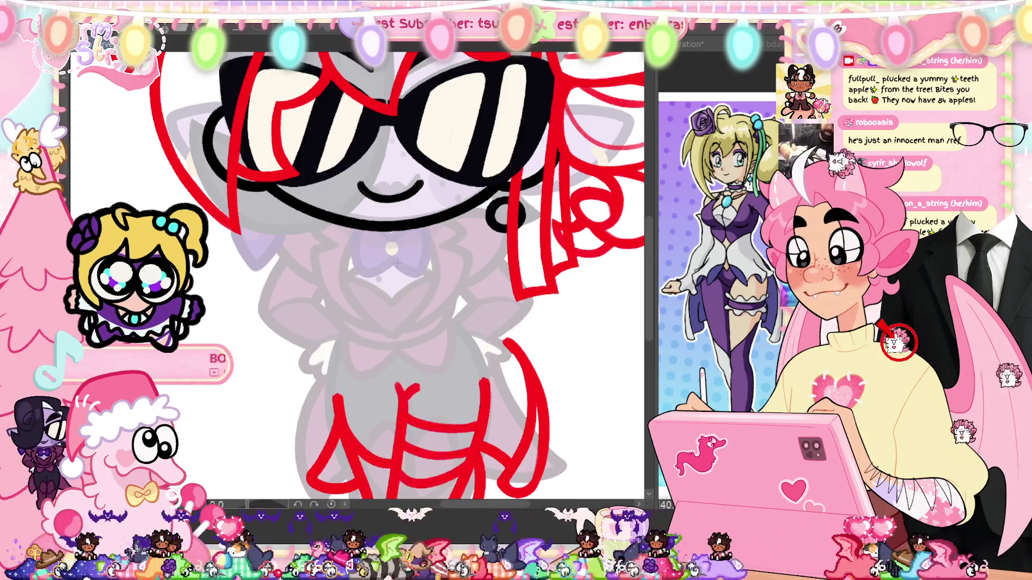
key(ctrl+z)
key(ctrl+y)
key(ctrl+z)
key(ctrl+y)
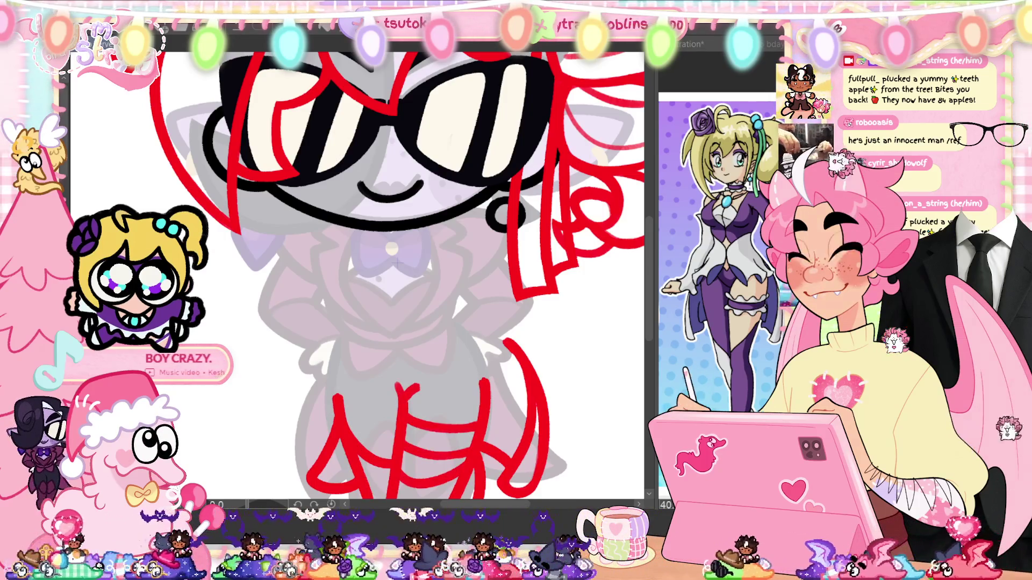
key(ctrl+Tab)
key(ctrl+Tab)
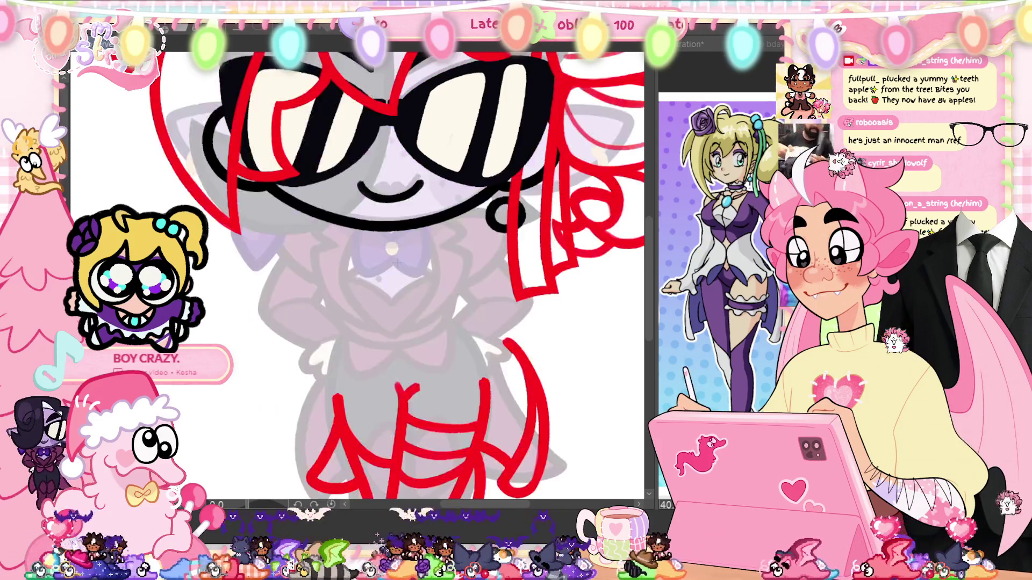
key(ctrl+Tab)
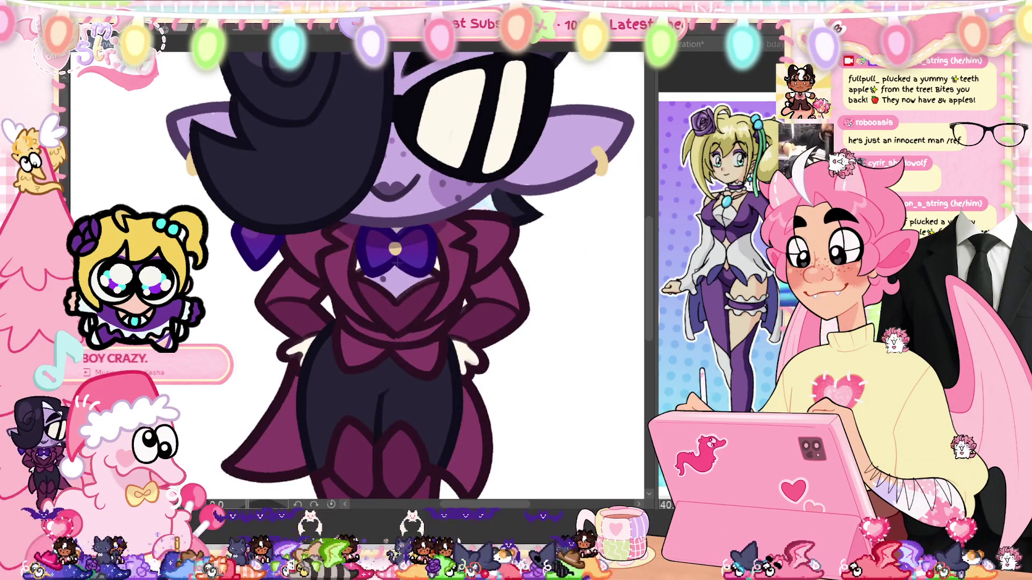
key(ctrl+Tab)
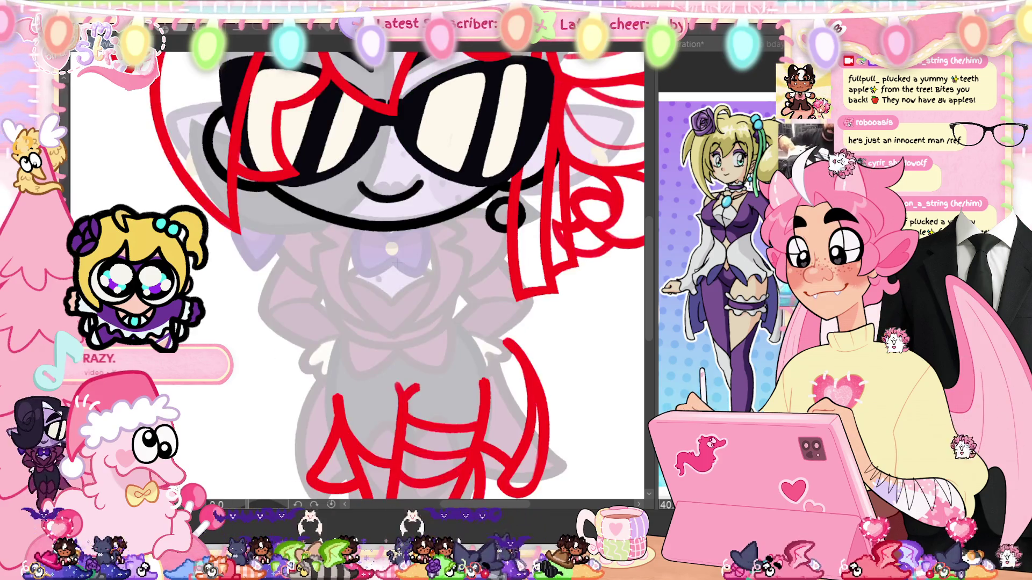
key(ctrl+Tab)
key(ctrl+Tab)
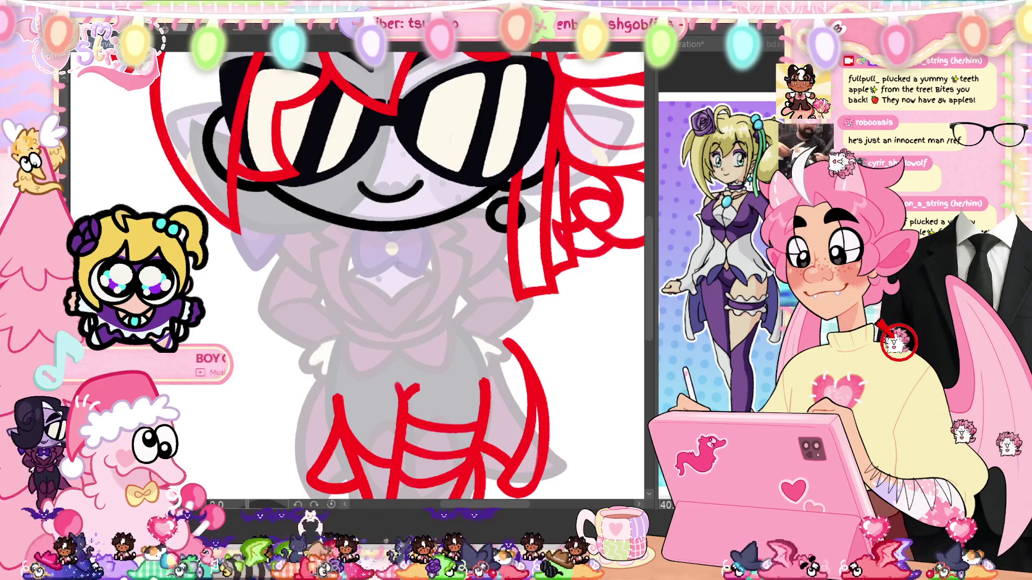
key(ctrl+Tab)
key(ctrl+Tab)
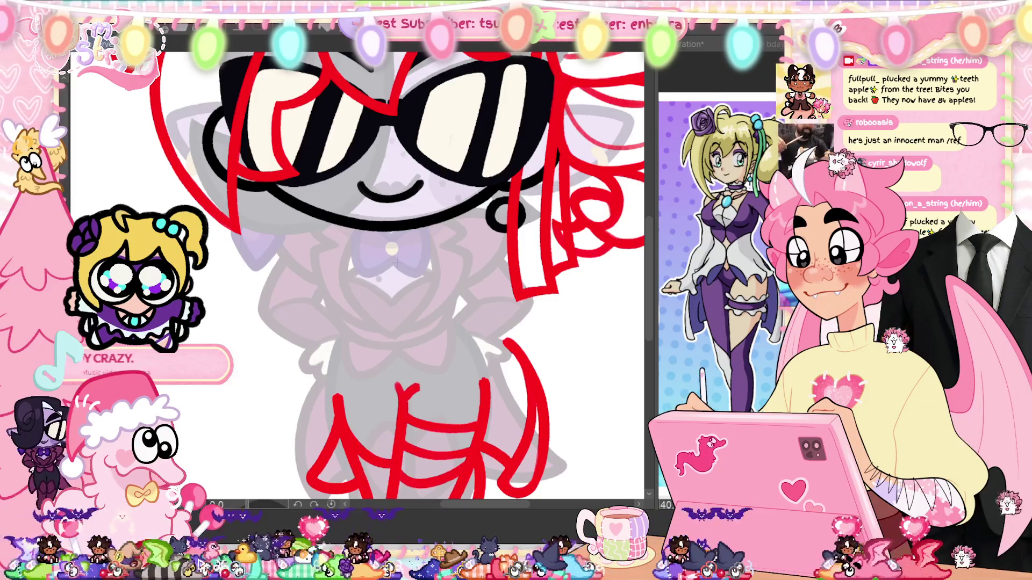
key(ctrl+Tab)
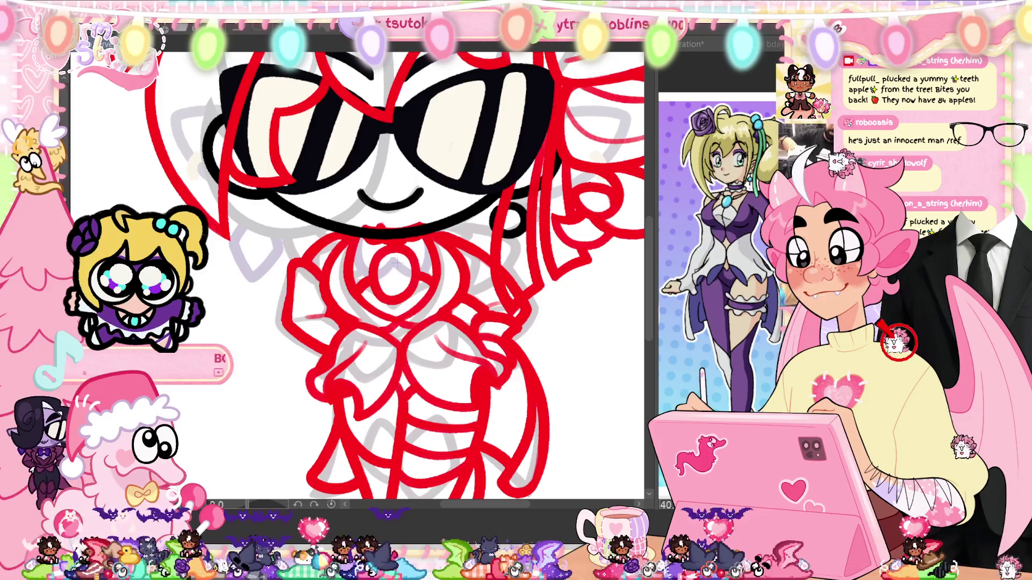
key(ctrl+Tab)
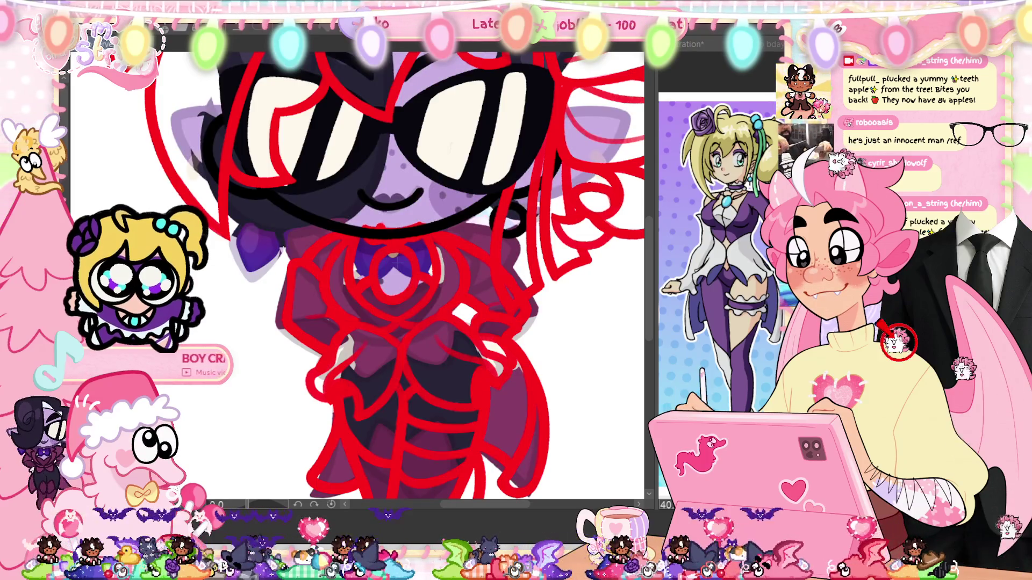
key(ctrl+Tab)
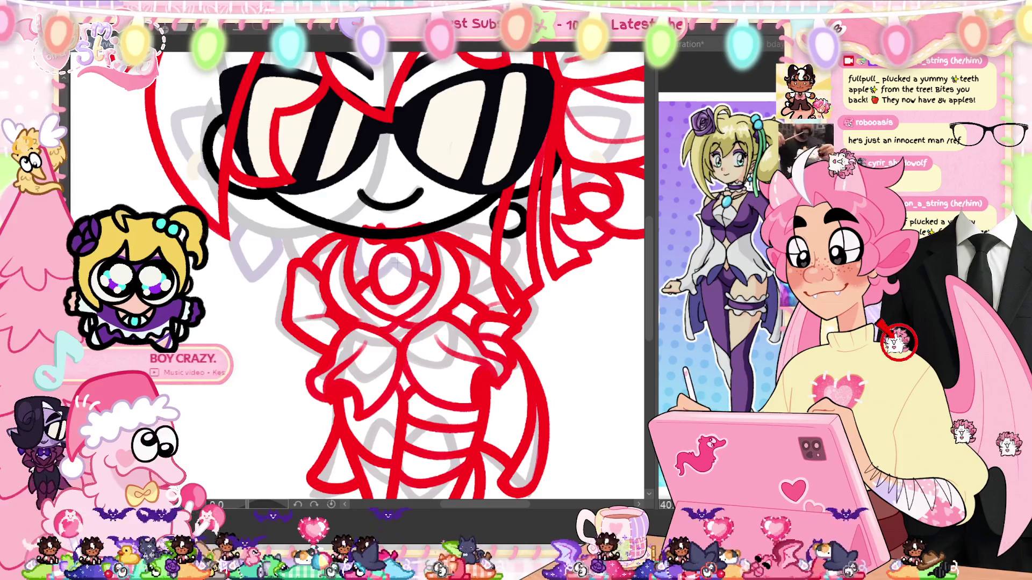
key(ctrl+Tab)
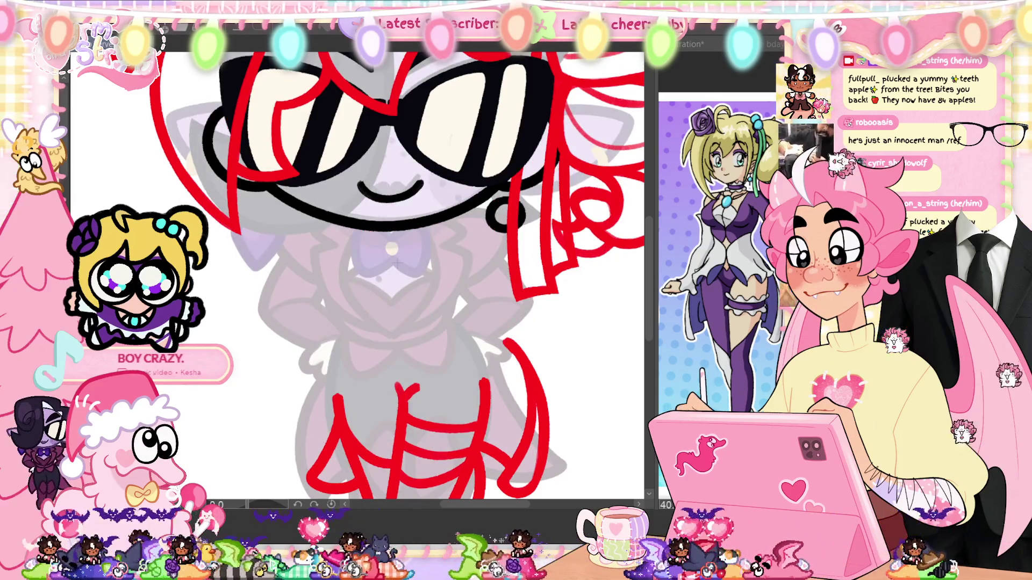
key(ctrl+Tab)
key(ctrl+Tab)
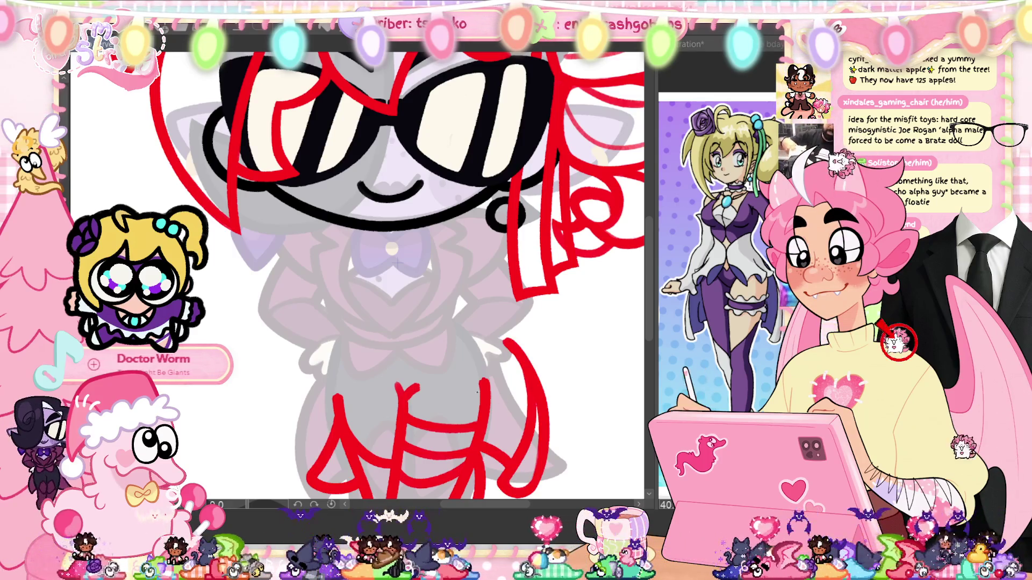
Step: Flip the red skirt strokes horizontally and commit the transform
key(ctrl+t)
right_click(439, 404)
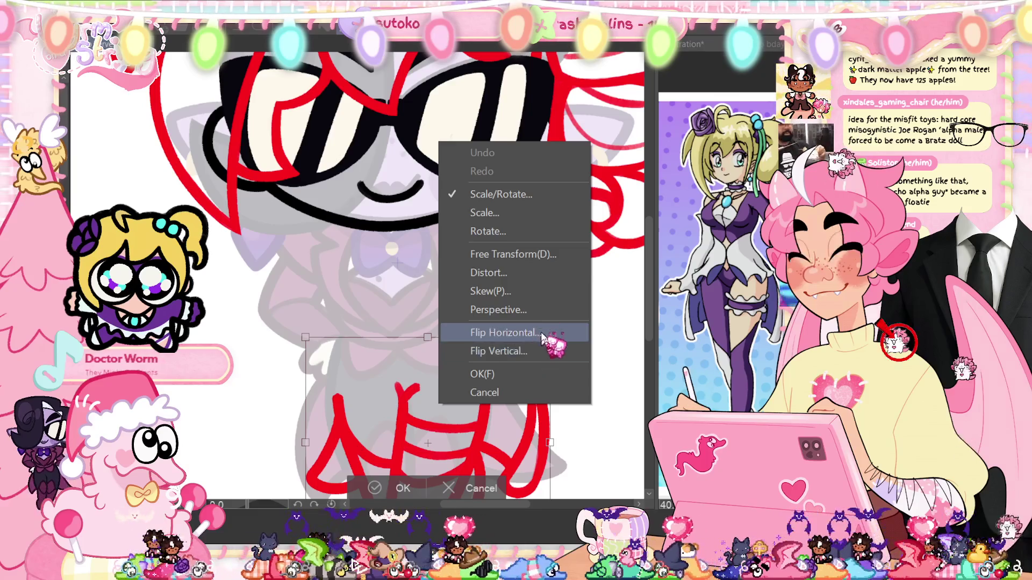
click(502, 333)
click(375, 488)
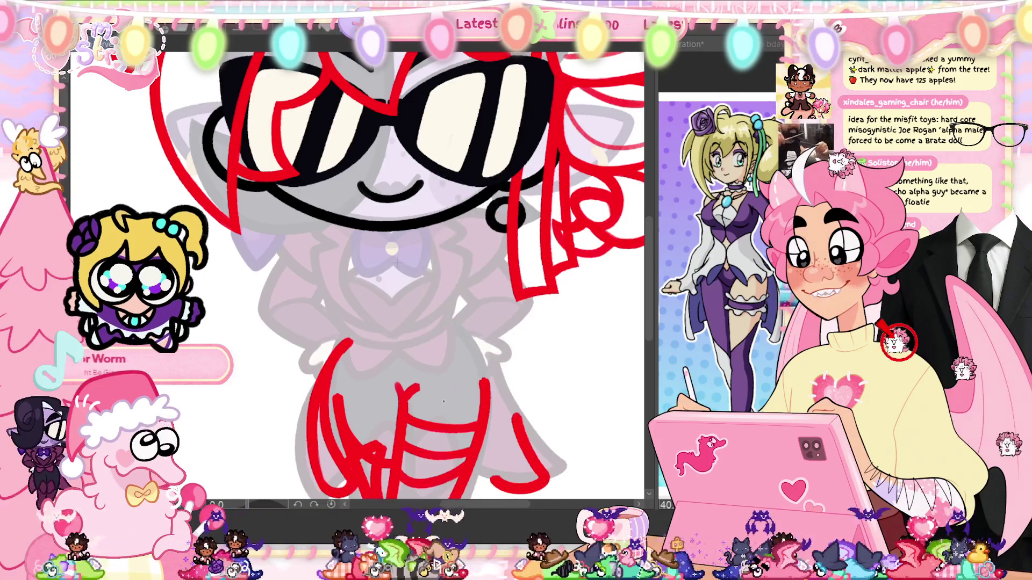
Step: Nudge the mirrored skirt strokes slightly left over the faded reference body
scroll(464, 291, down, 3)
scroll(464, 291, down, 1)
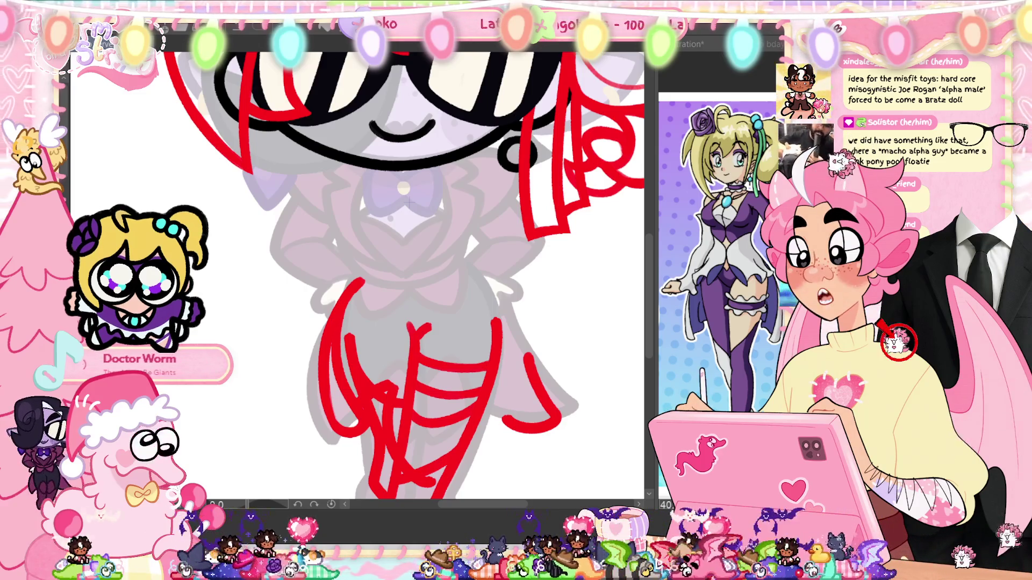
key(ctrl+t)
drag(517, 404, 504, 404)
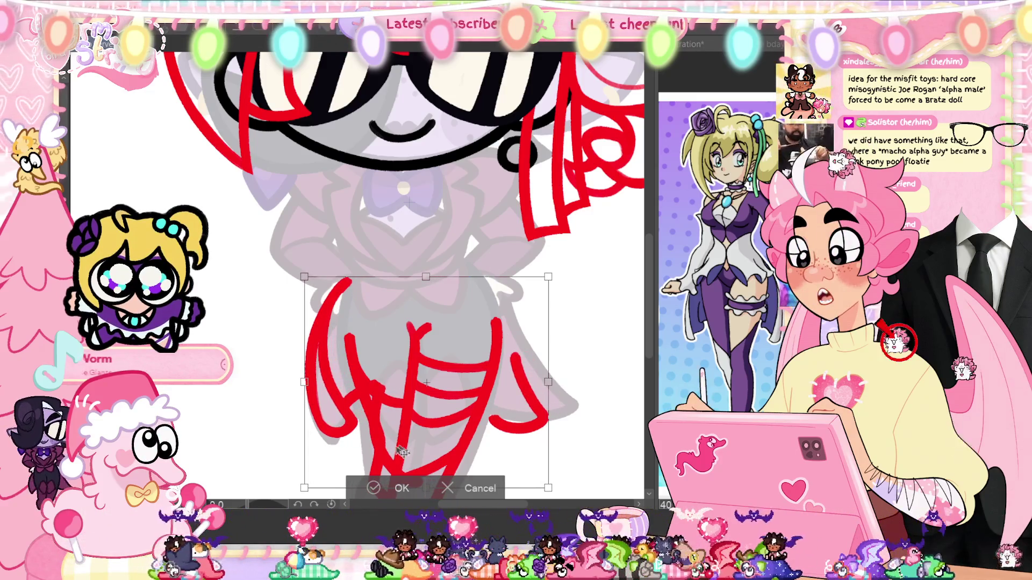
click(373, 489)
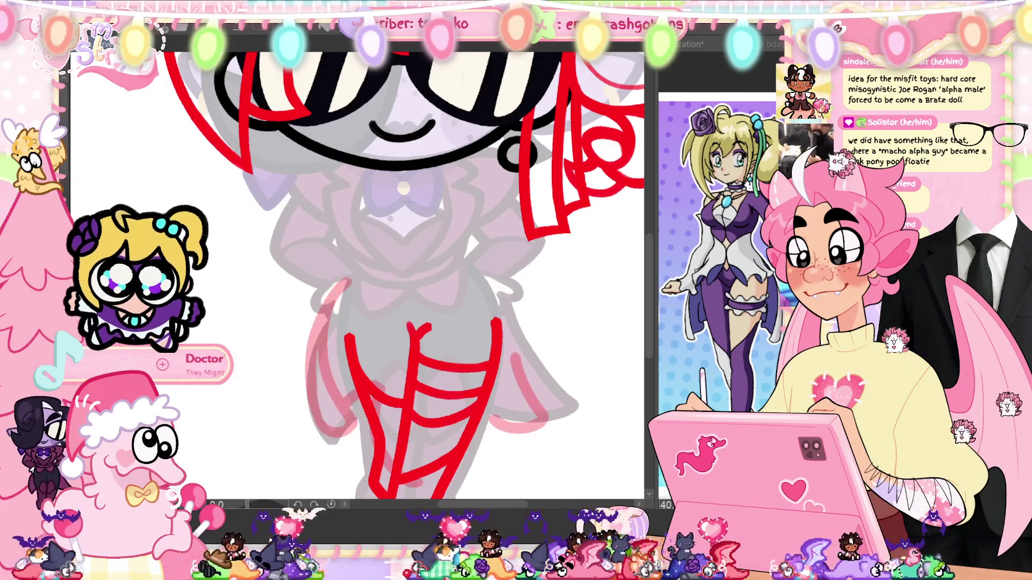
key(ctrl+z)
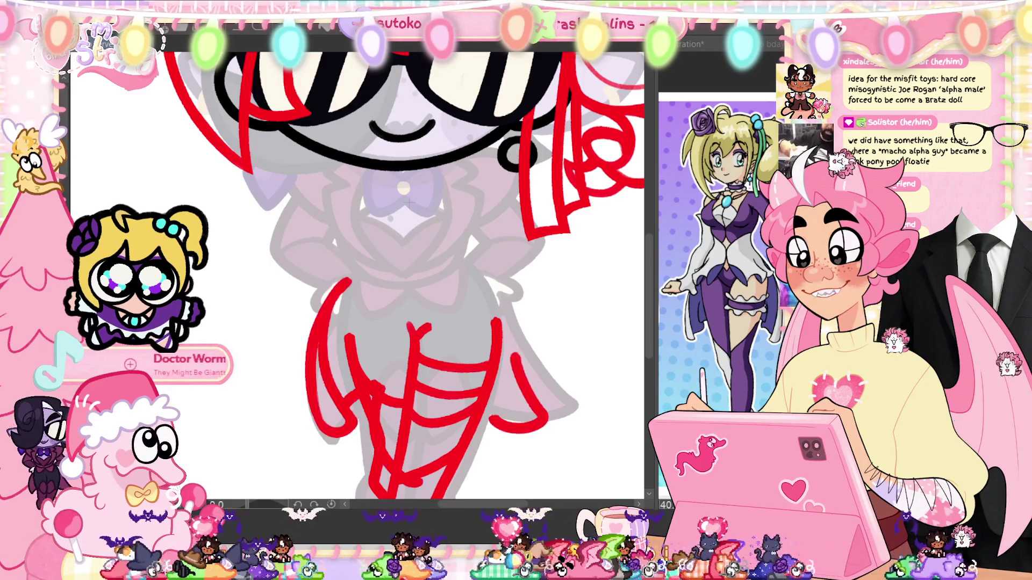
key(ctrl+y)
Step: Fade the outer skirt strokes to pale pink
key(ctrl+z)
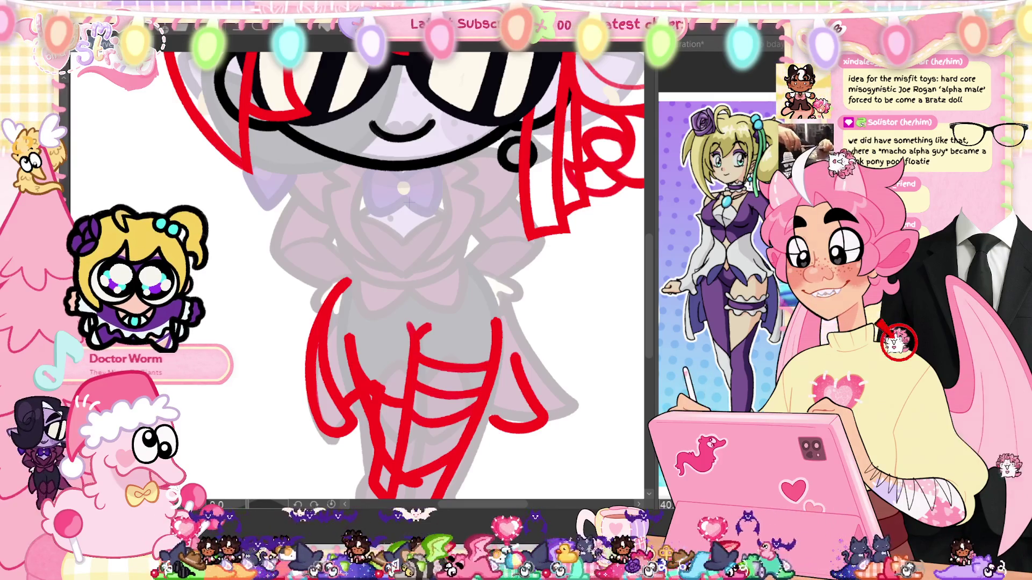
key(ctrl+z)
key(ctrl+z)
key(ctrl+z)
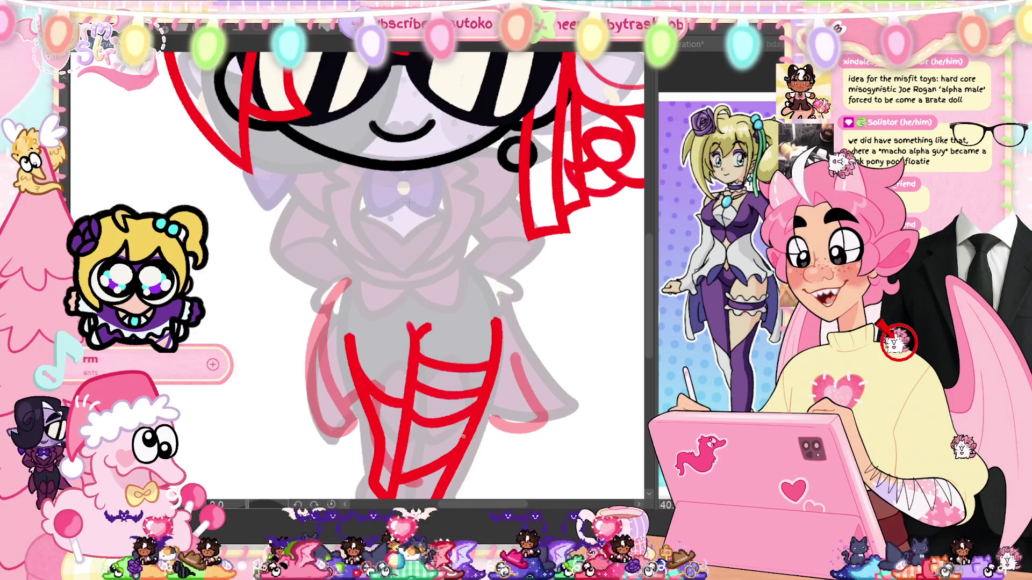
scroll(403, 274, down, 2)
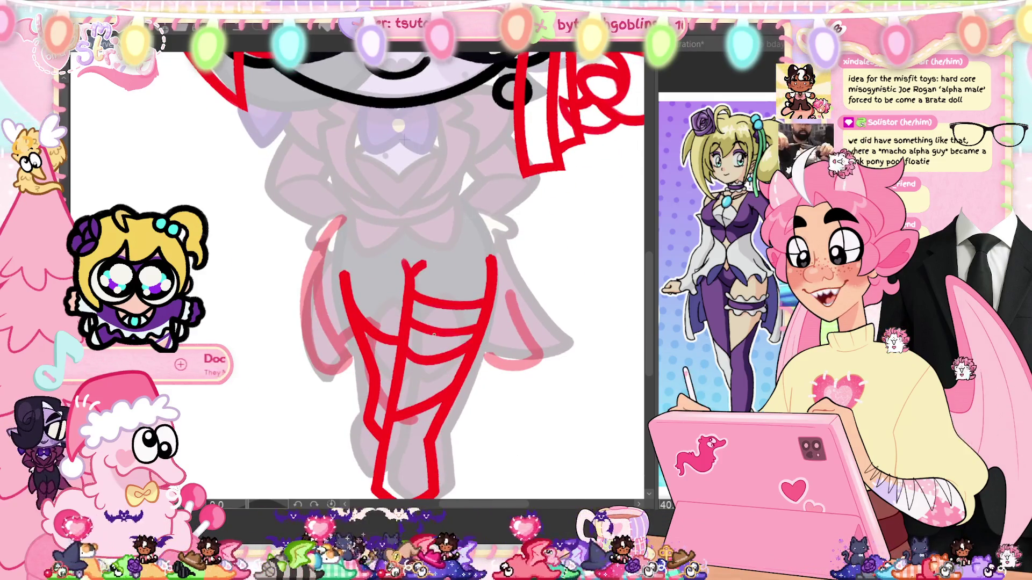
scroll(464, 344, up, 2)
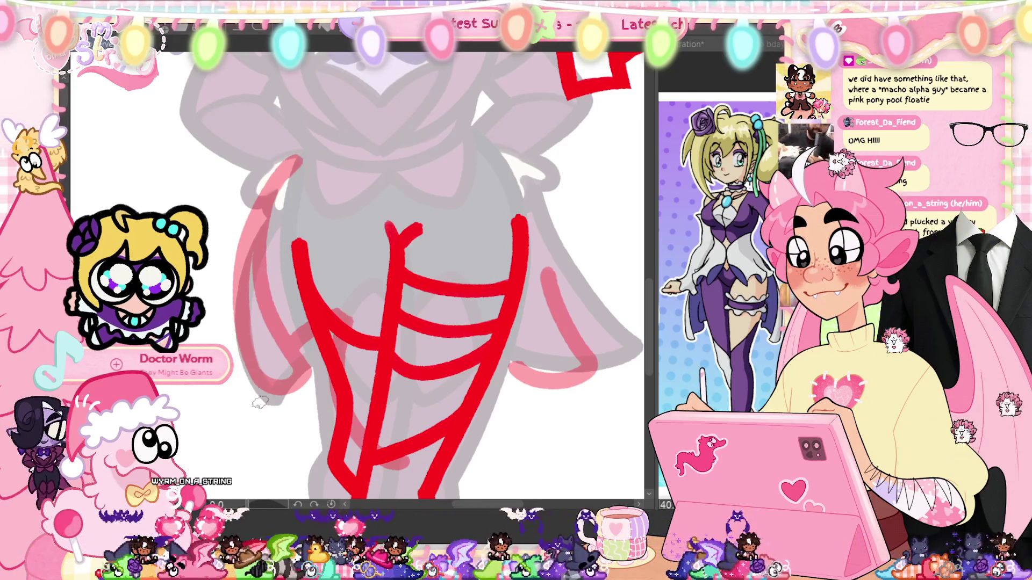
Step: Draw two parallel curved red lines down the corset's left side, undoing misfired strokes
mouse_move(301, 186)
mouse_down()
mouse_move(252, 254)
mouse_move(287, 444)
mouse_move(272, 212)
mouse_move(285, 435)
mouse_up()
key(ctrl+z)
mouse_move(272, 221)
mouse_down()
mouse_move(247, 293)
mouse_move(311, 419)
mouse_up()
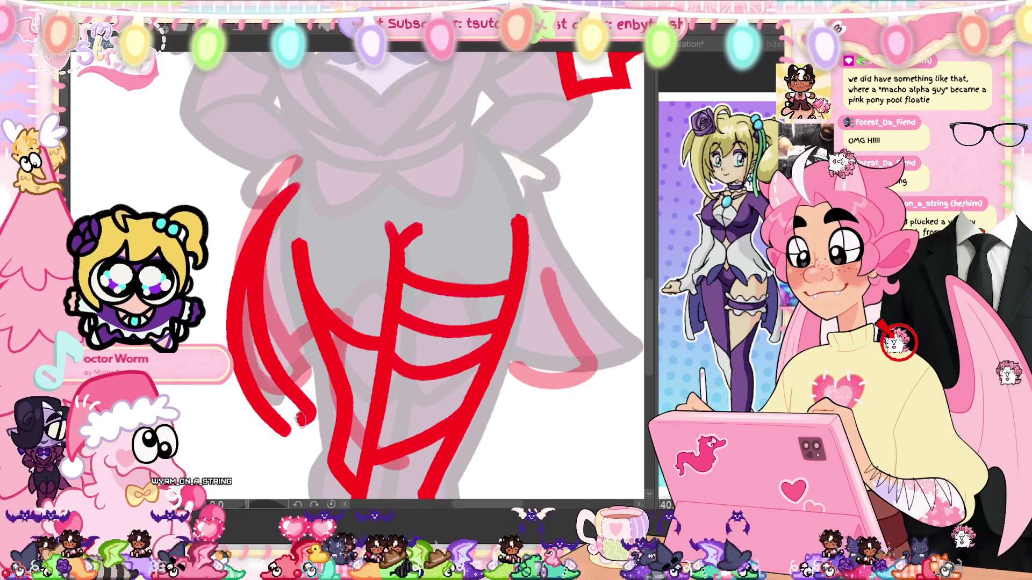
drag(247, 409, 312, 438)
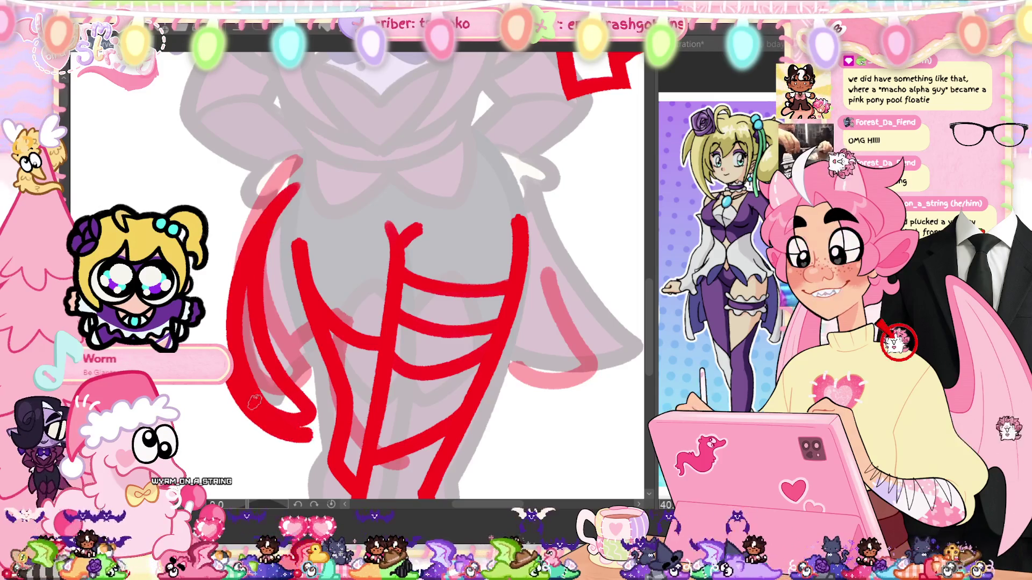
key(ctrl+z)
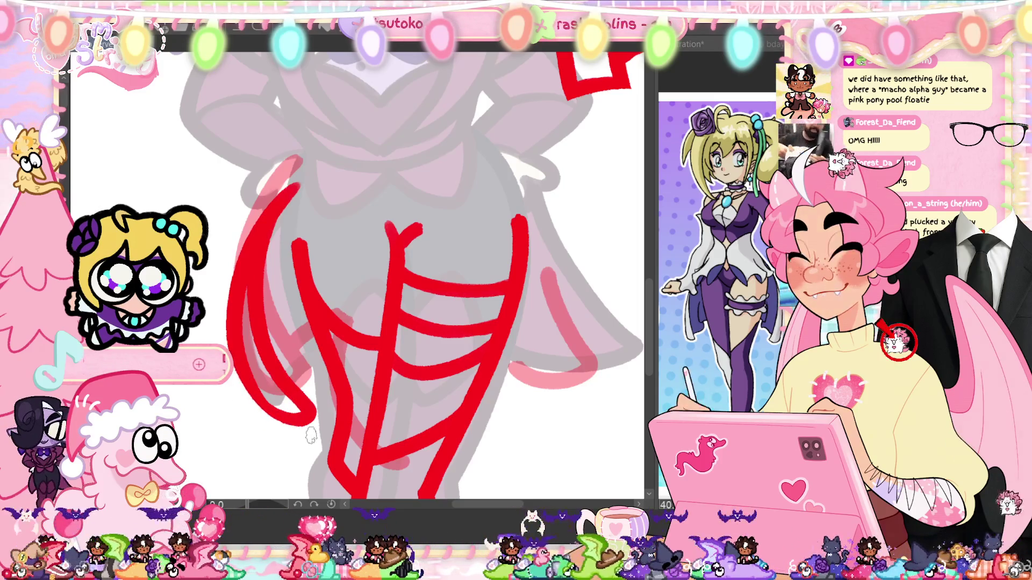